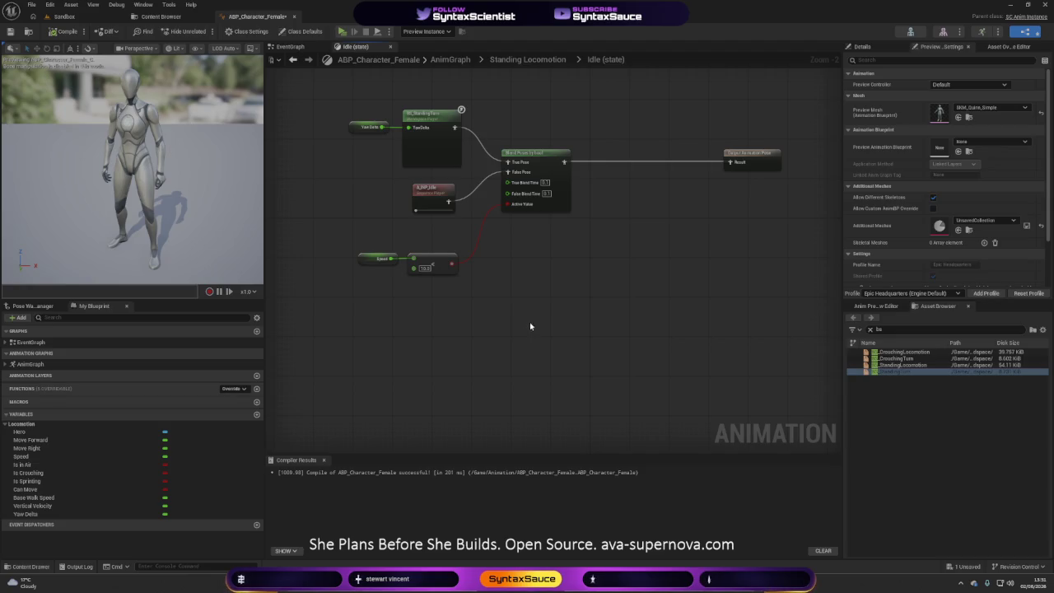
- Select the Blend Poses by bool node and show its properties in the Details panel
mouse_move(541, 263)
left_mouse_down()
mouse_move(538, 344)
mouse_move(536, 334)
left_mouse_up()
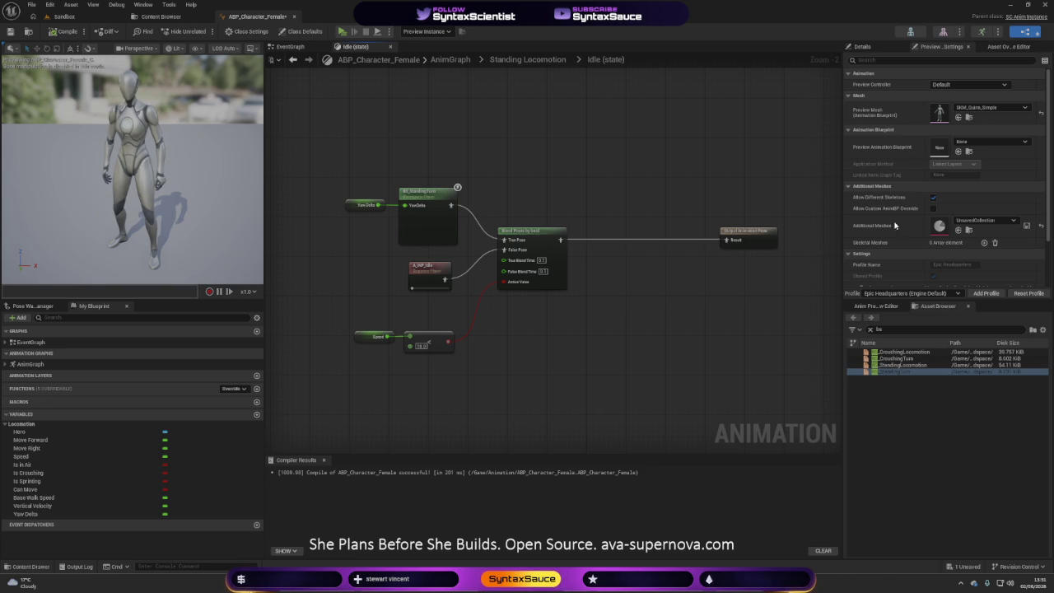
left_click(527, 229)
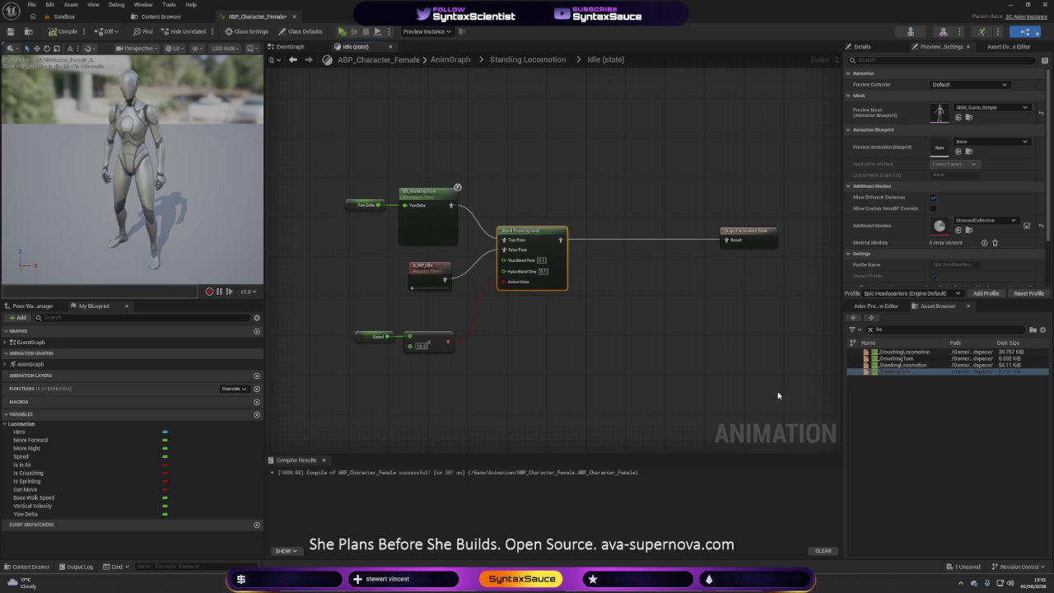
left_click(862, 46)
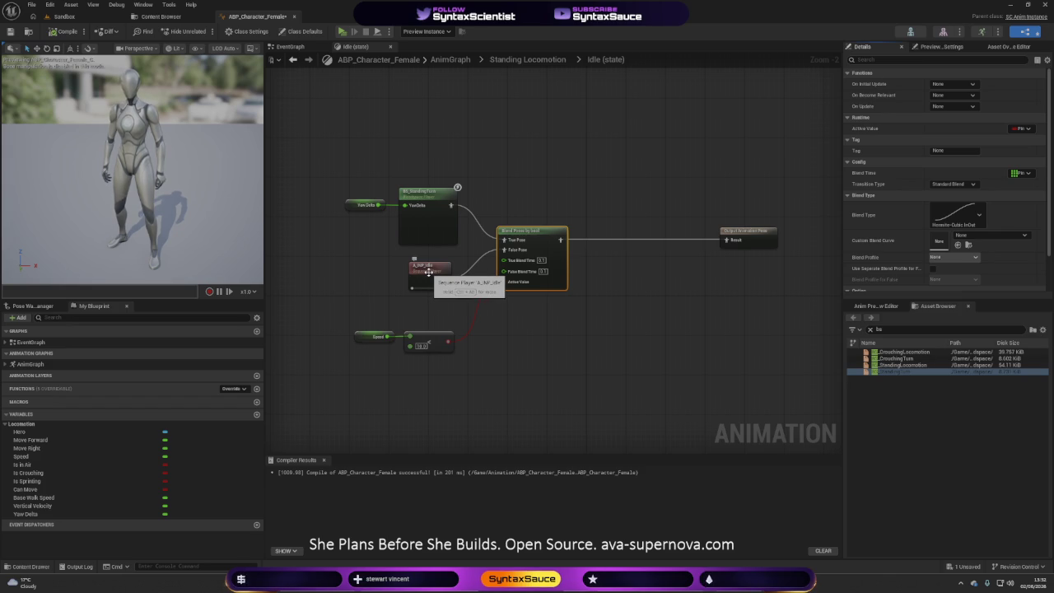
- Replace the A_INP_Idle sequence player with the BS_StandingLocomotion blend space
left_click(428, 272)
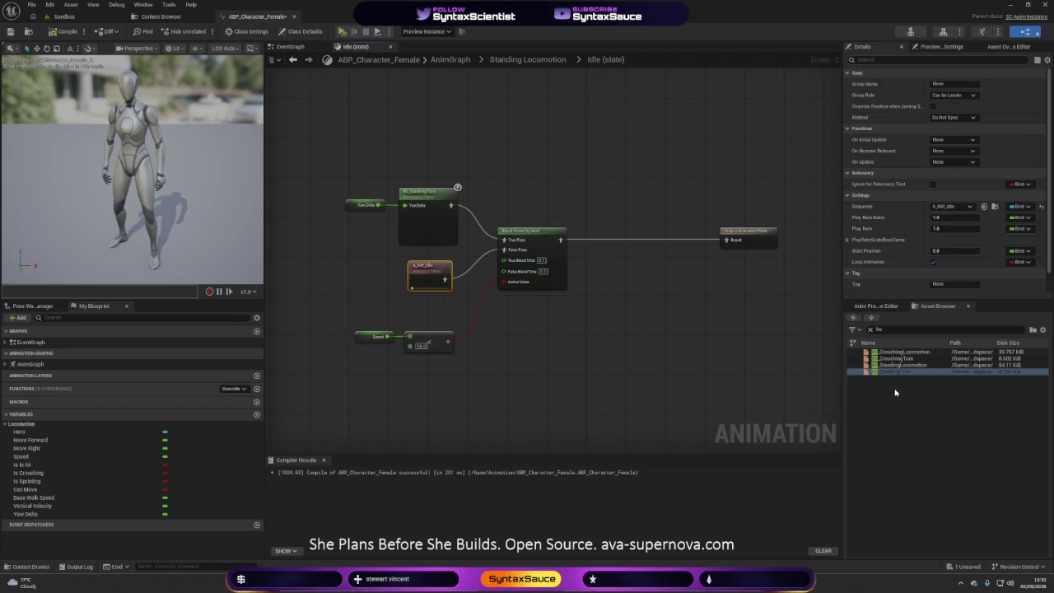
mouse_move(904, 365)
left_mouse_down()
mouse_move(508, 376)
mouse_move(530, 327)
mouse_move(473, 309)
mouse_move(409, 266)
mouse_move(498, 262)
mouse_move(503, 250)
left_mouse_up()
left_click(419, 268)
key("Delete")
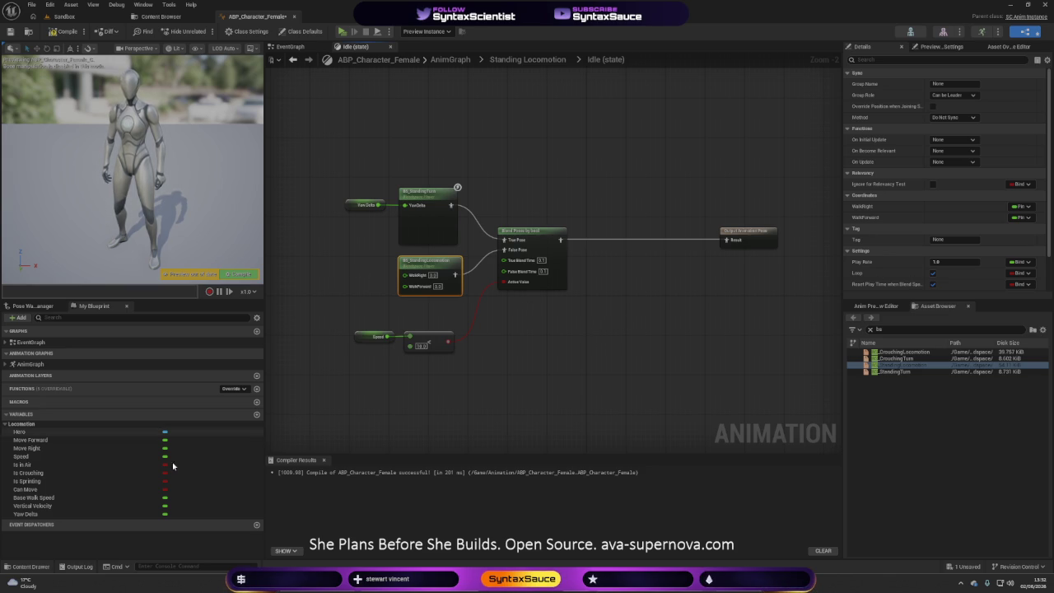
- Drive the blend space's inputs with Move Forward and Move Right variable getters
mouse_move(30, 440)
left_mouse_down()
mouse_move(360, 347)
mouse_move(414, 291)
mouse_move(406, 285)
left_mouse_up()
mouse_move(36, 448)
left_mouse_down()
mouse_move(49, 453)
mouse_move(346, 332)
mouse_move(405, 274)
left_mouse_up()
left_click_drag(342, 303, 462, 257)
left_click(485, 323)
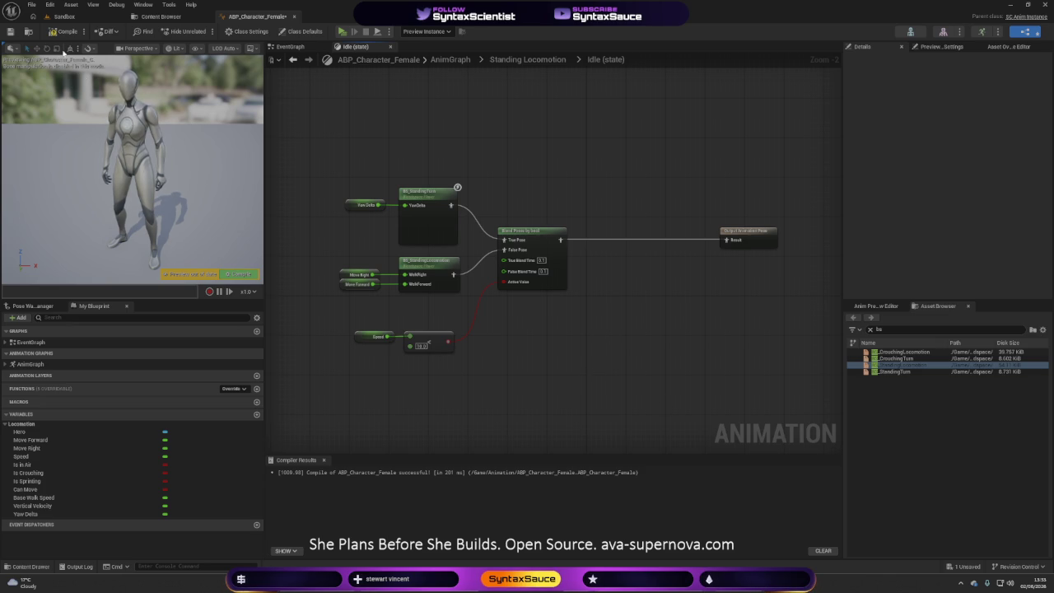
- Compile and briefly simulate the blueprint, then reposition the Blend Poses by bool node
left_click(64, 31)
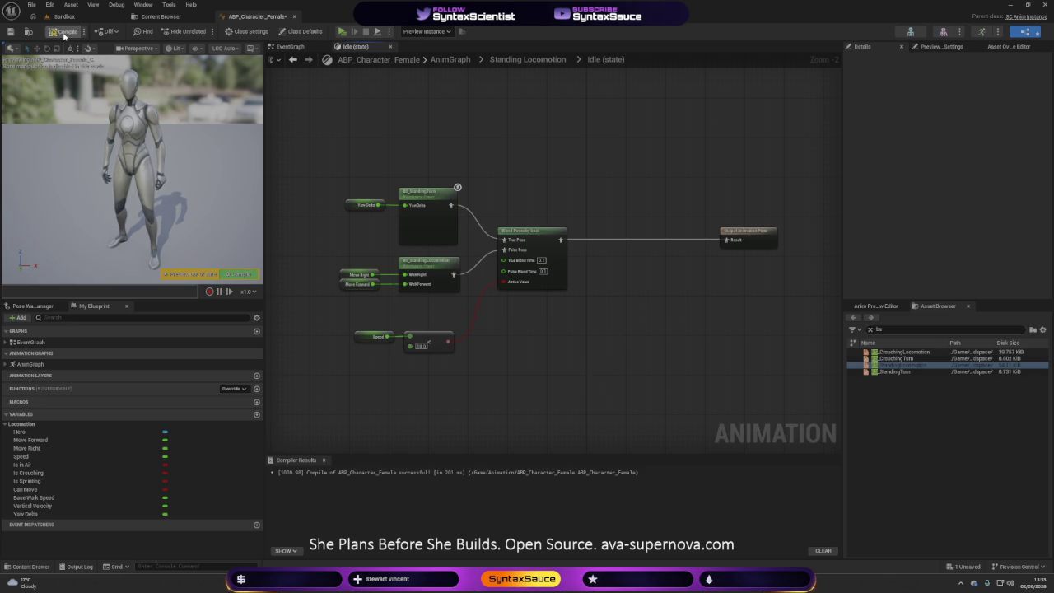
left_click(343, 31)
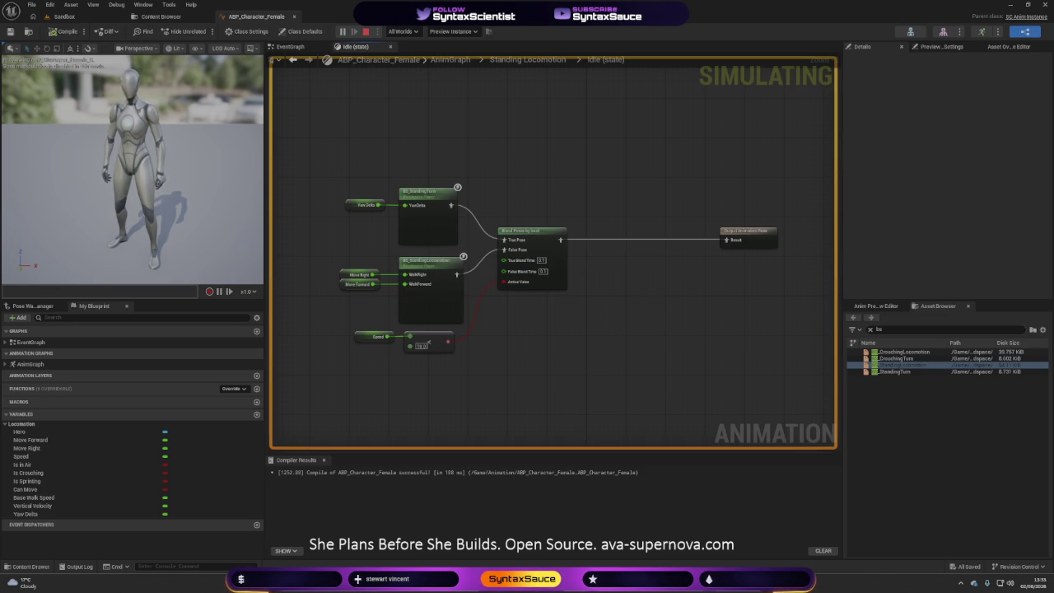
key("Escape")
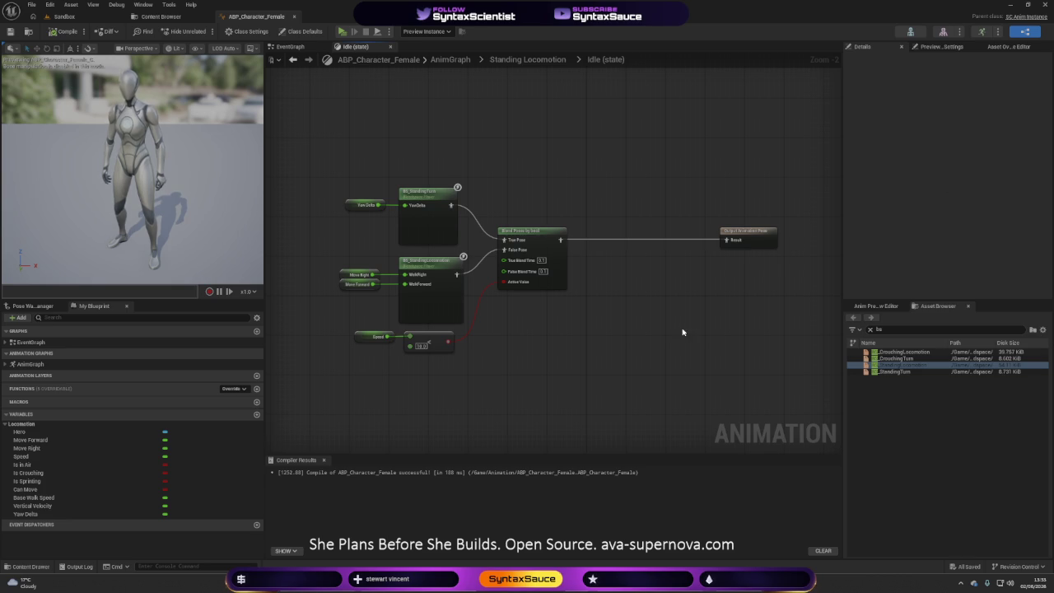
left_click_drag(548, 252, 587, 252)
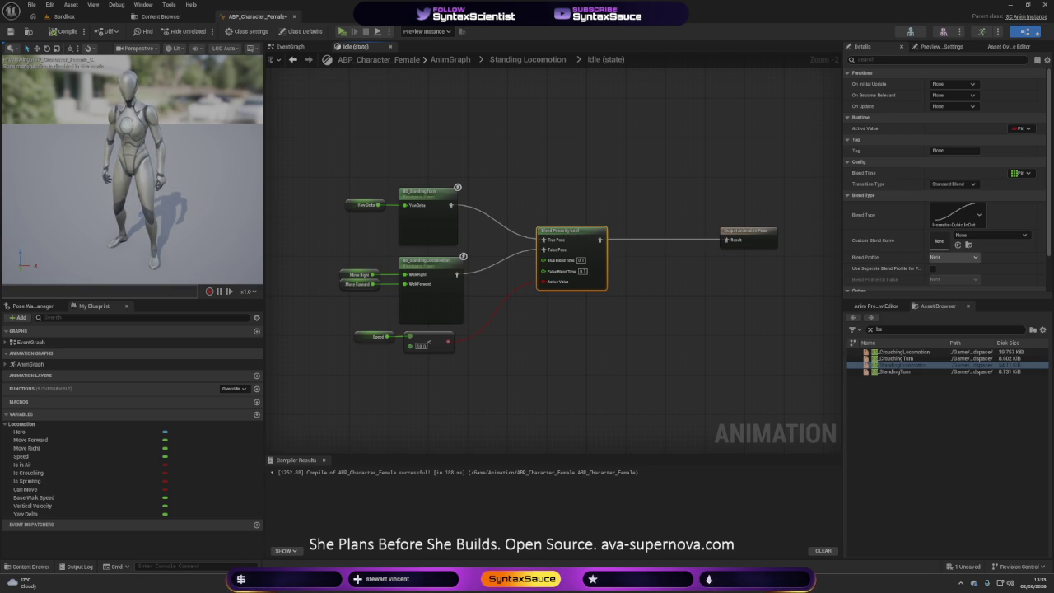
mouse_move(576, 238)
left_mouse_down()
mouse_move(567, 204)
mouse_move(557, 204)
left_mouse_up()
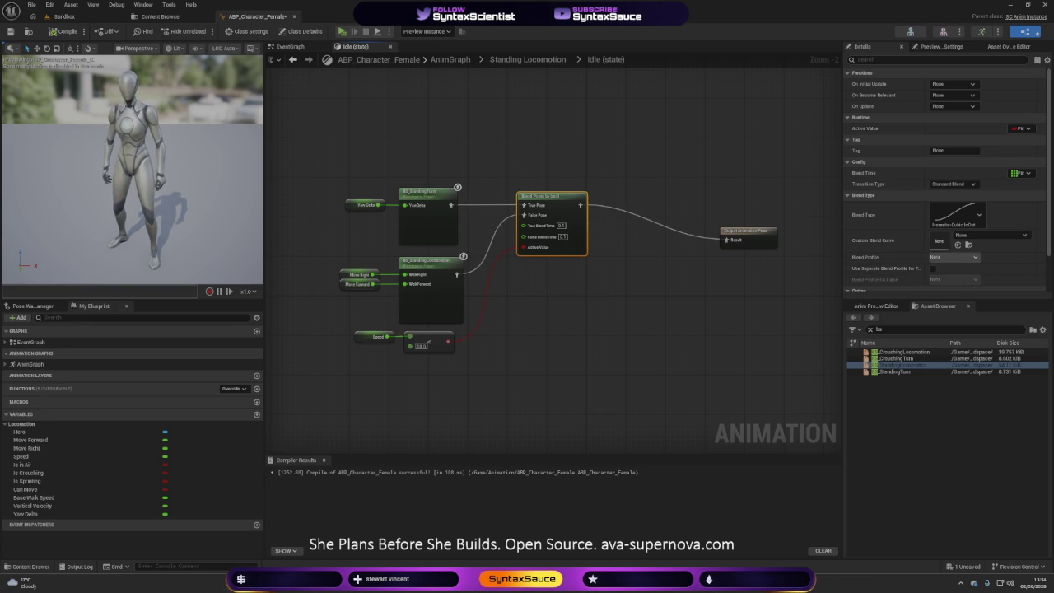
- Add a Layered blend per bone node fed from the Blend Poses by bool output
mouse_move(758, 239)
left_mouse_down()
mouse_move(793, 202)
mouse_move(805, 205)
left_mouse_up()
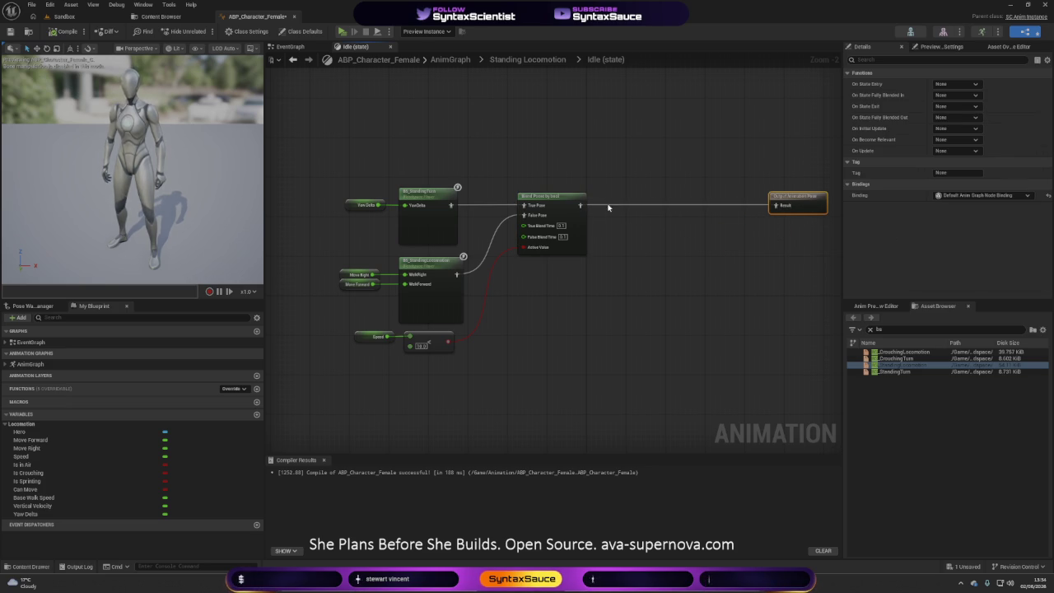
left_click_drag(580, 205, 650, 212)
type("layer")
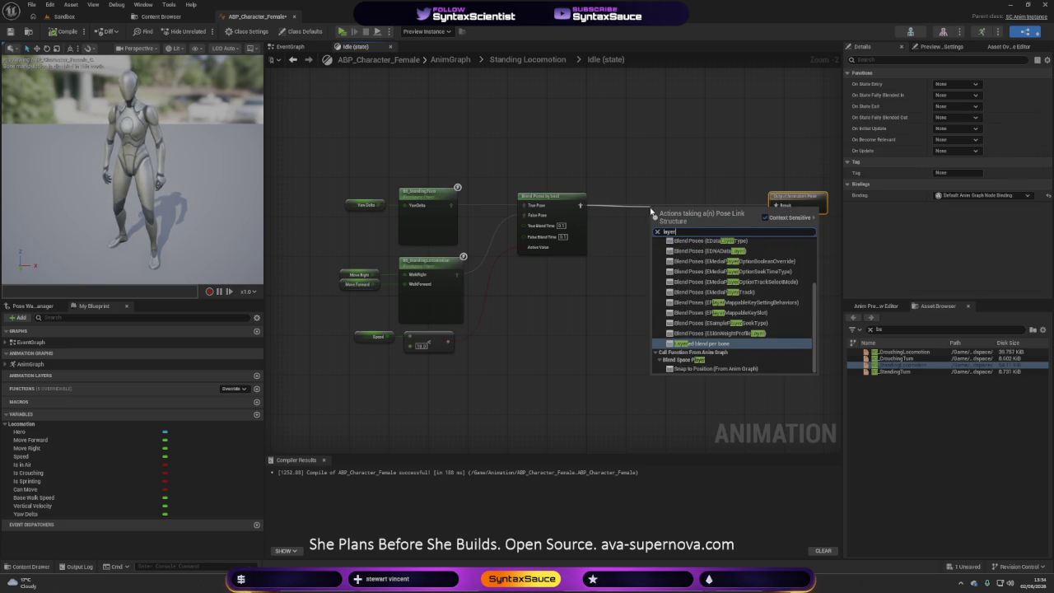
left_click(702, 343)
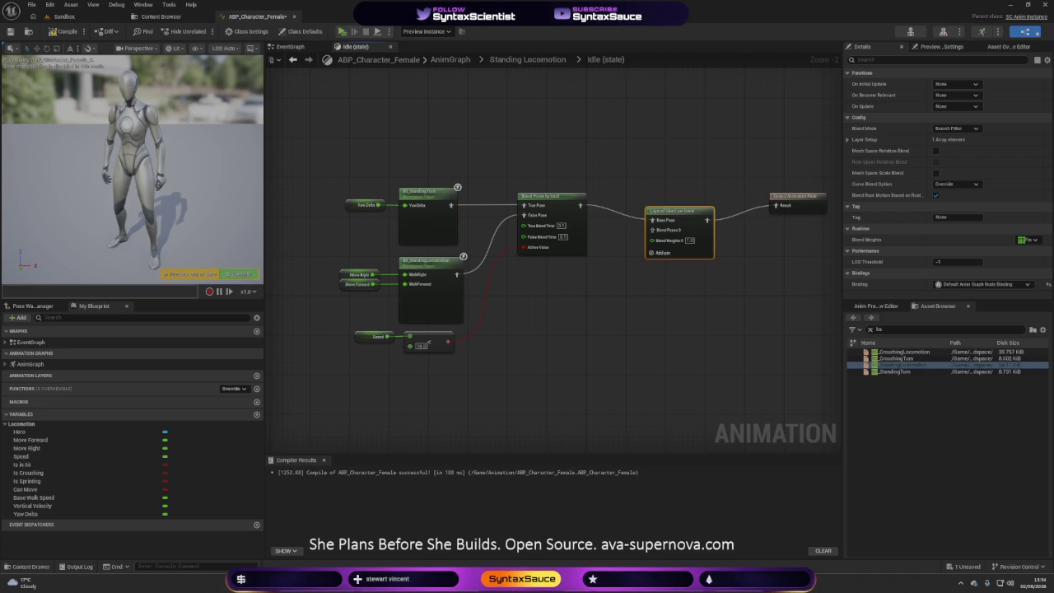
- Give Layer Setup index 0 a branch filter with bone name spine_01
left_click(848, 140)
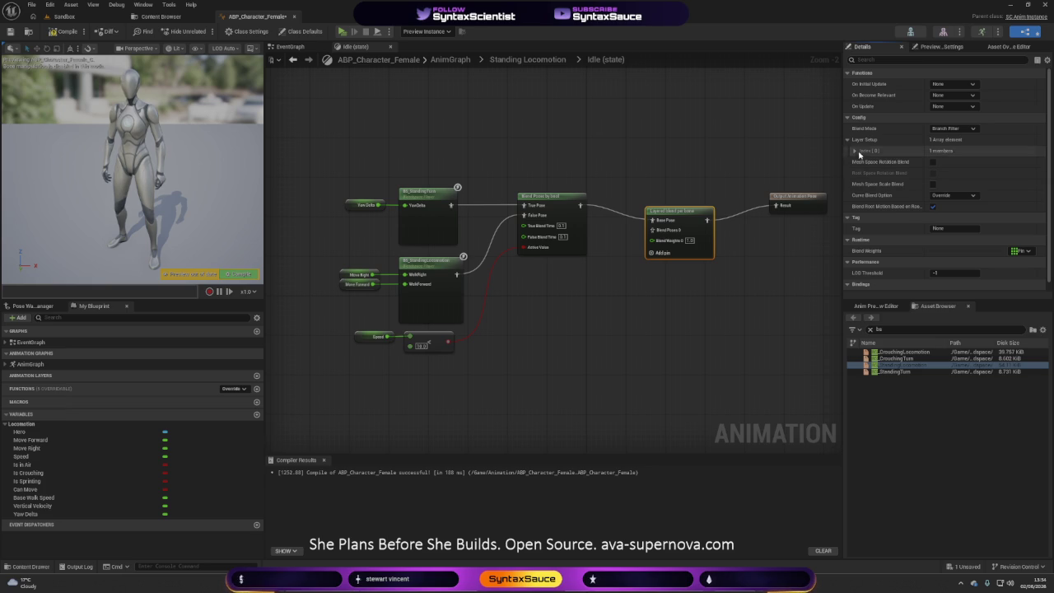
left_click(856, 152)
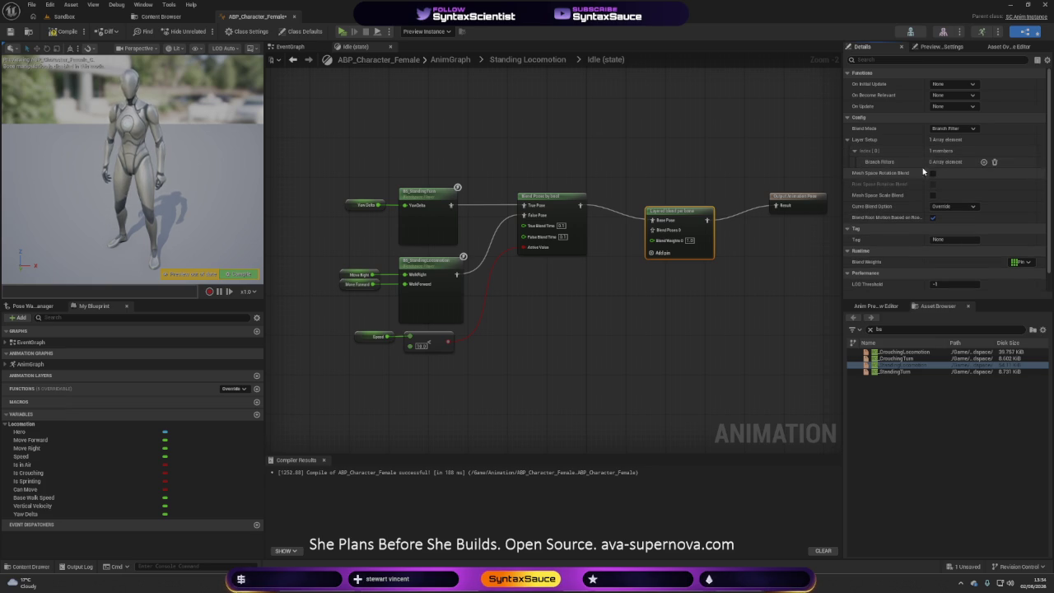
left_click(982, 162)
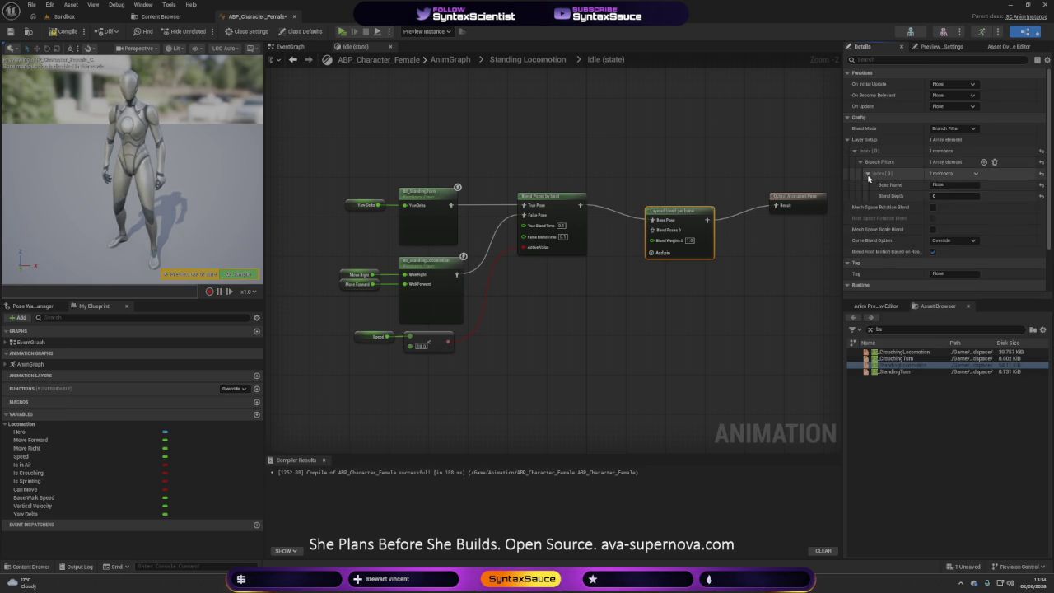
left_click(946, 184)
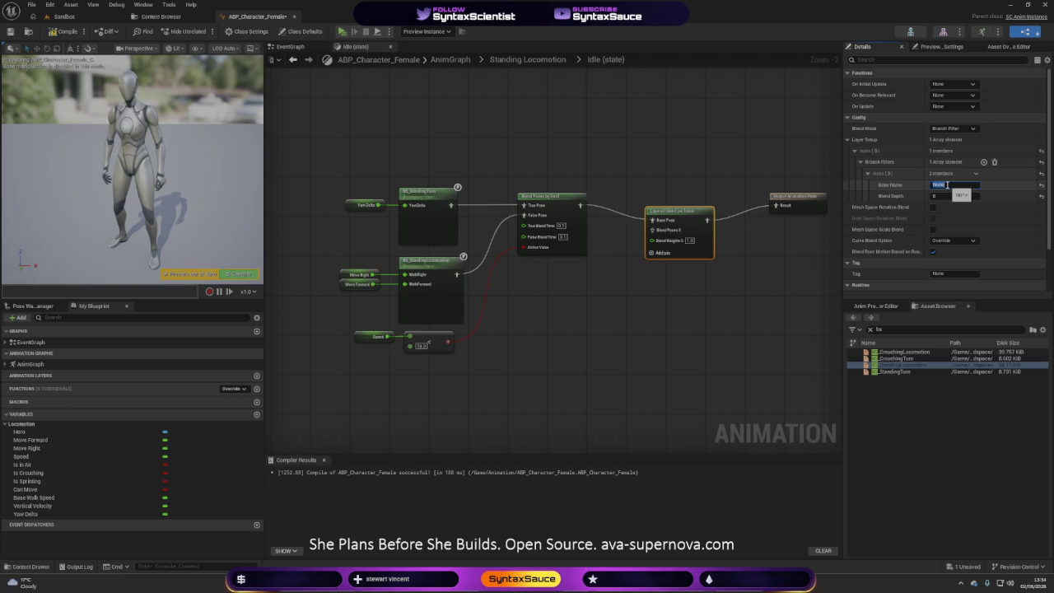
type("spine_01")
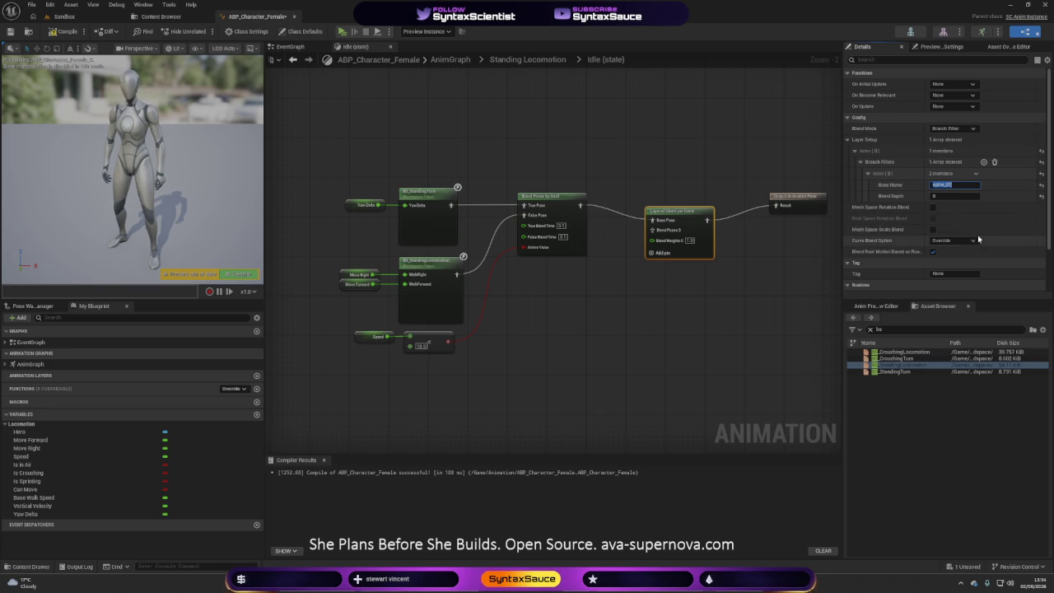
mouse_move(682, 213)
left_mouse_down()
mouse_move(680, 200)
mouse_move(695, 201)
left_mouse_up()
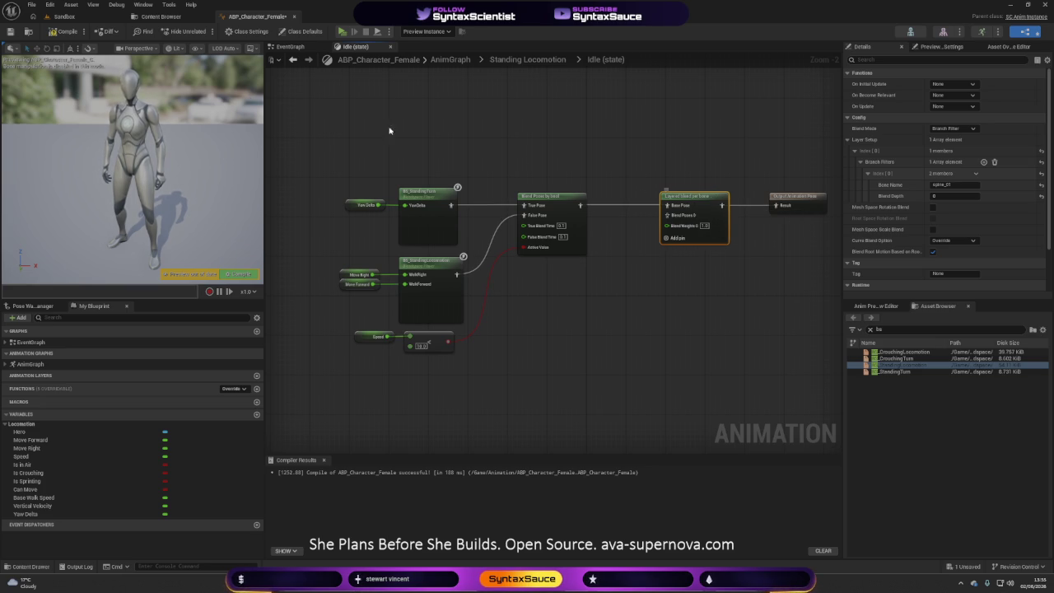
- Compile ABP_Character_Female and run a quick simulation
left_click(60, 36)
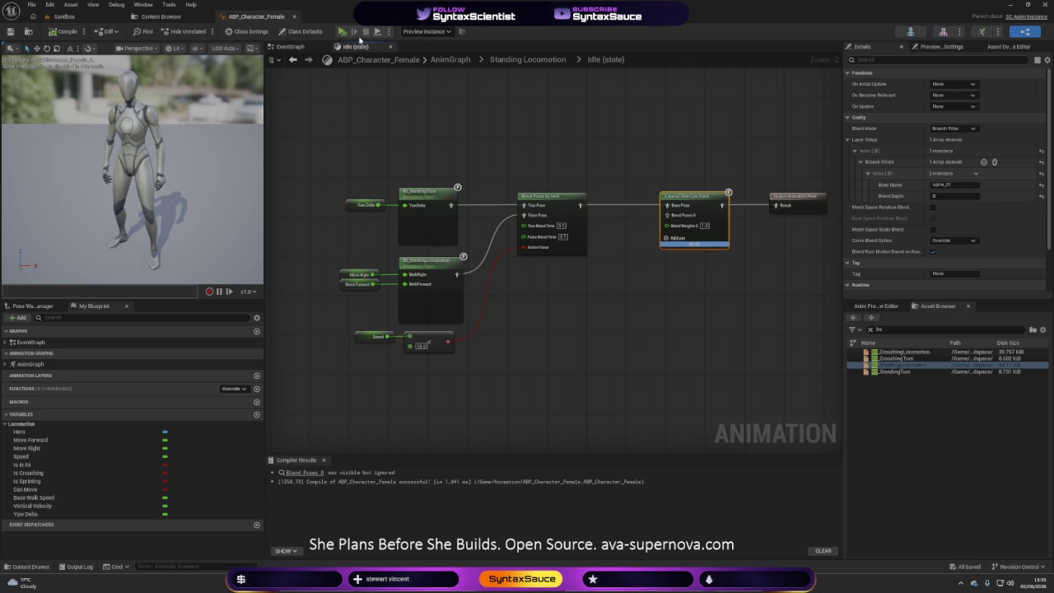
left_click(342, 31)
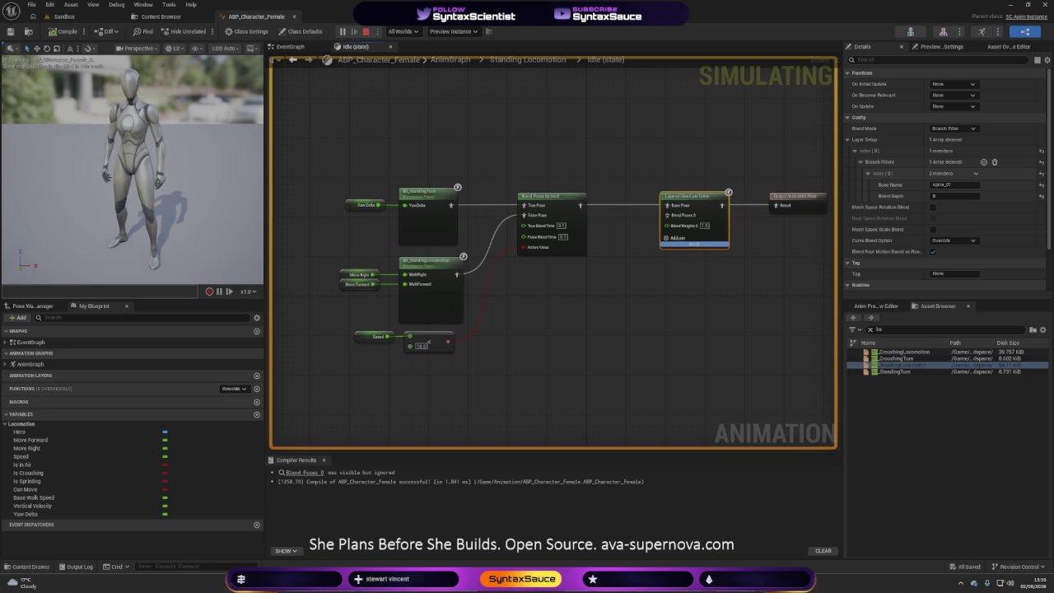
key("Escape")
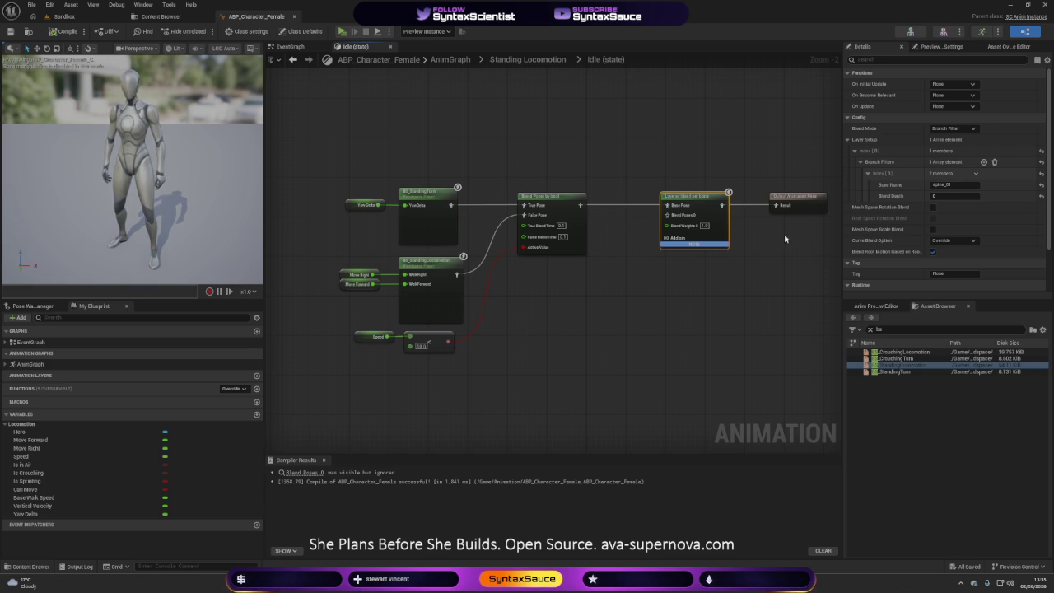
- Rename the filter bone to Spine_01 and attempt wiring the blend space to Blend Poses 0
left_click(929, 185)
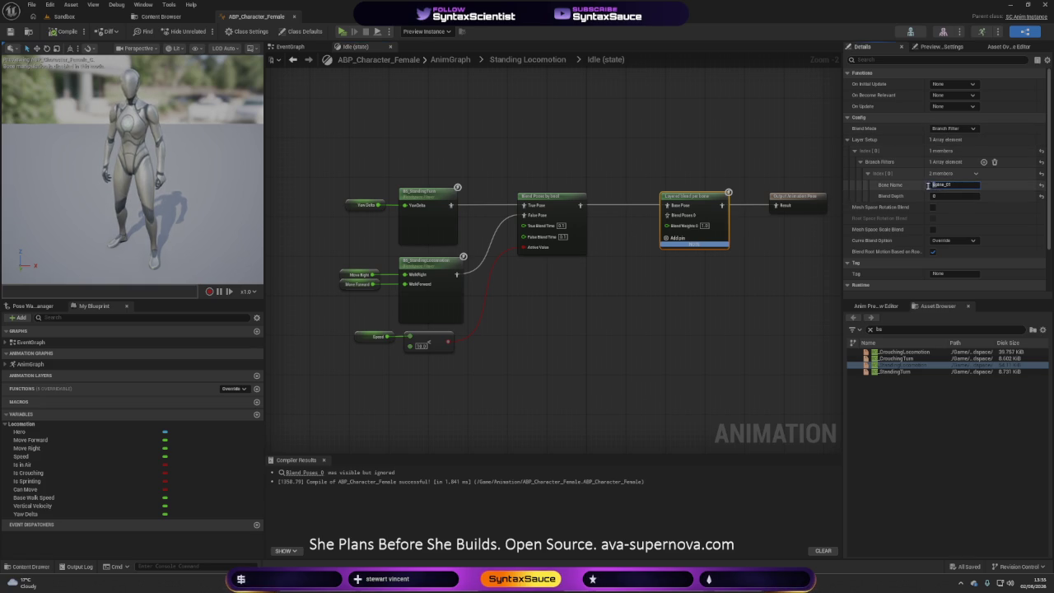
type("S")
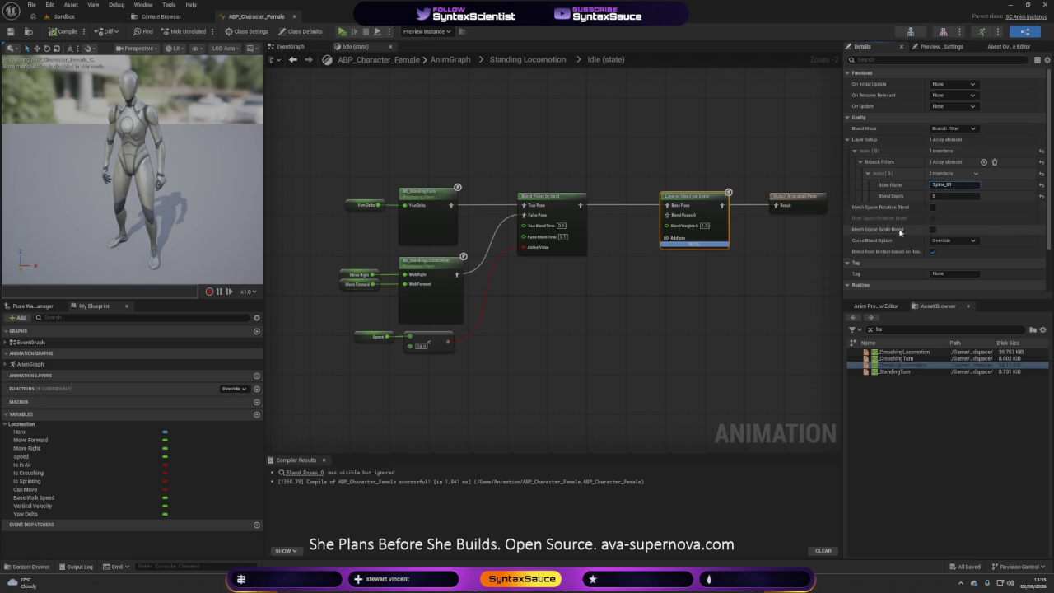
key("Return")
left_click(688, 321)
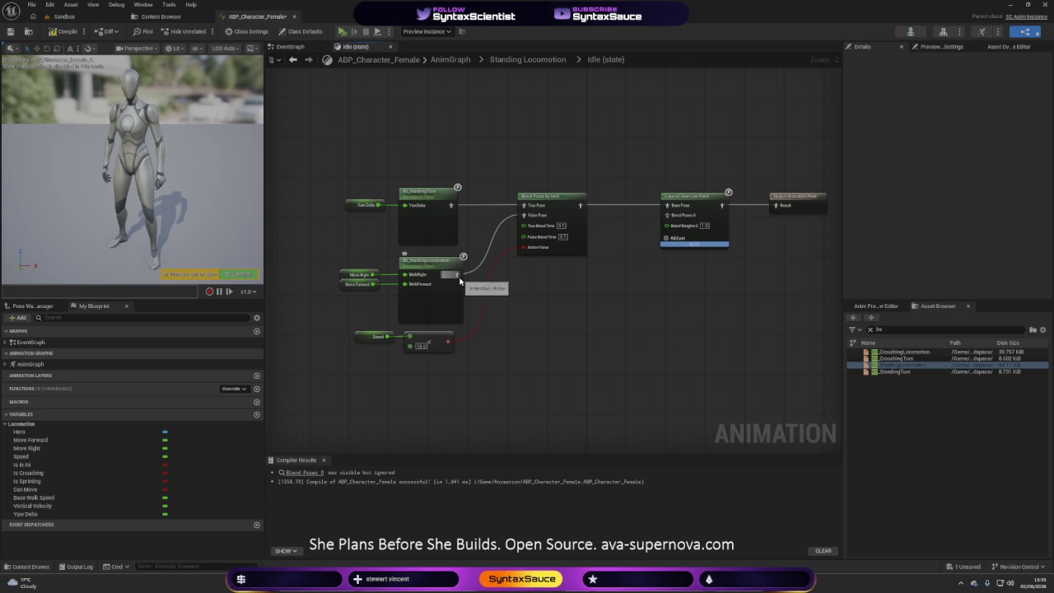
mouse_move(458, 274)
left_mouse_down()
mouse_move(623, 294)
mouse_move(670, 236)
mouse_move(670, 217)
mouse_move(576, 301)
mouse_move(562, 360)
mouse_move(553, 356)
left_mouse_up()
left_click(683, 313)
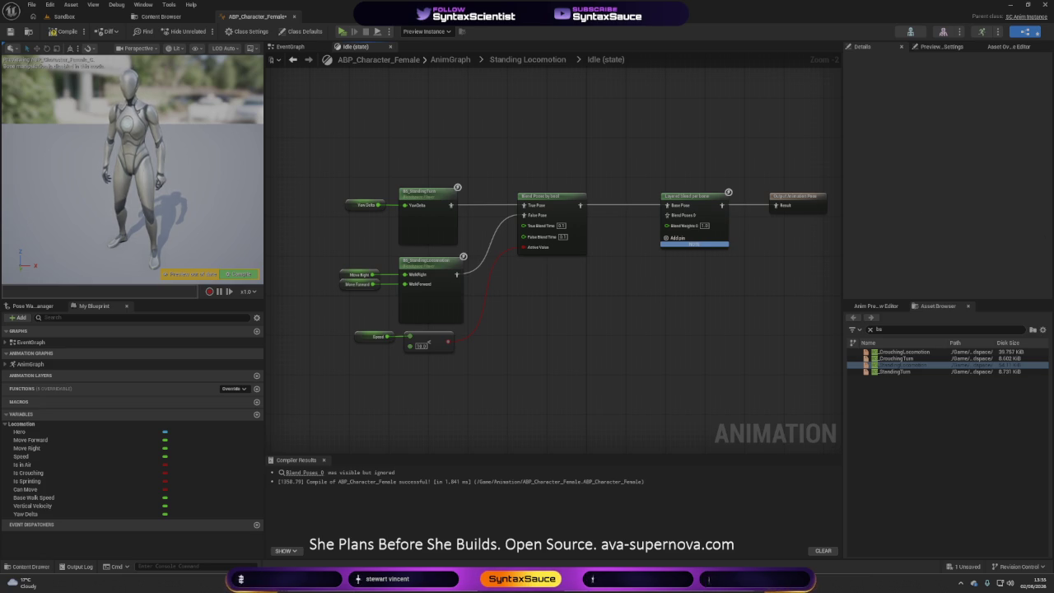
- Inspect the Blend Poses by bool and Output Animation Pose node settings
left_click(557, 202)
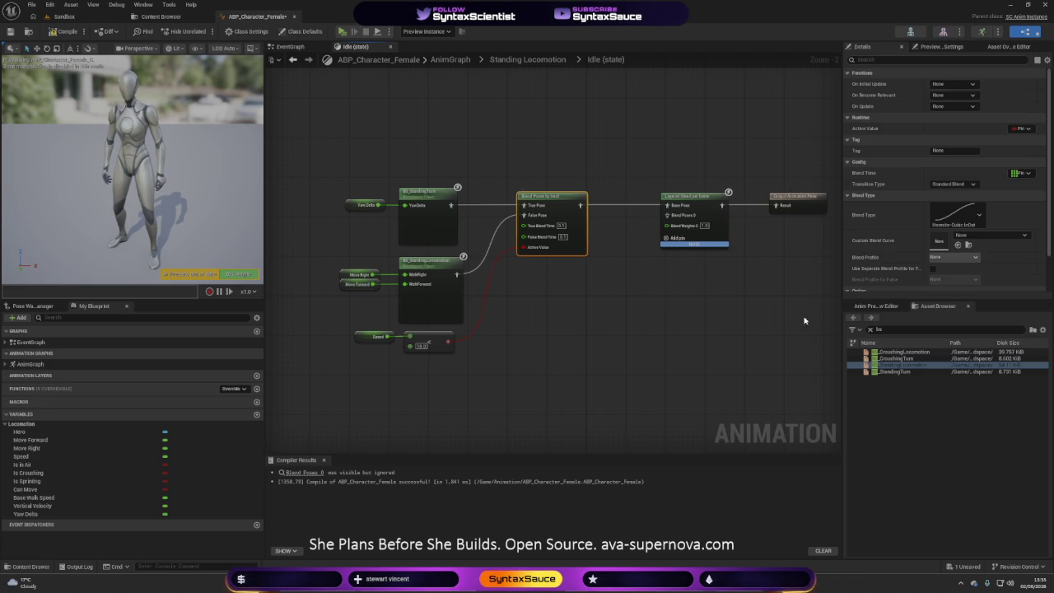
left_click(812, 209)
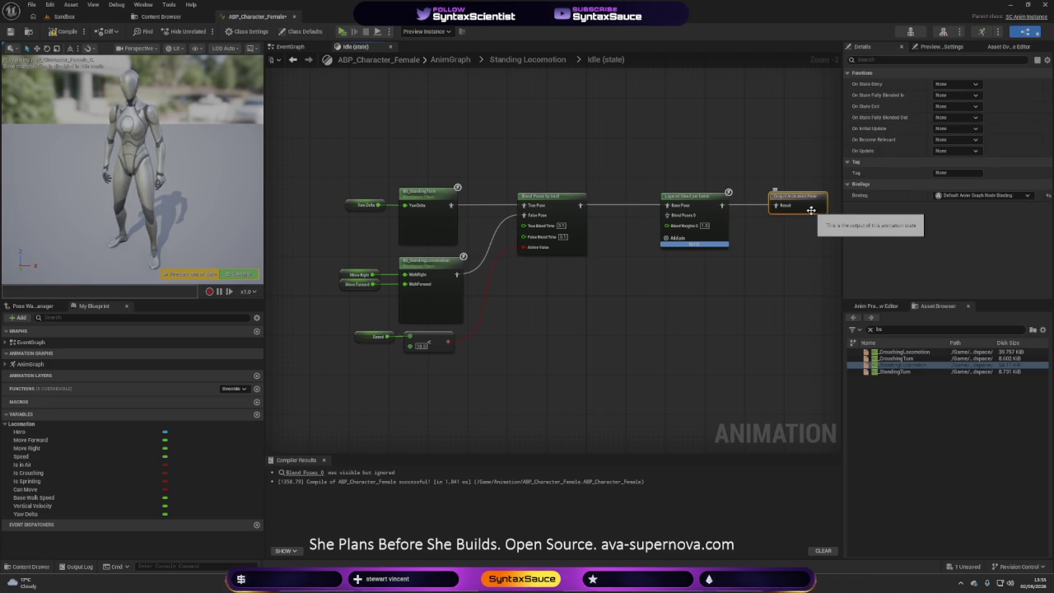
left_click(568, 198)
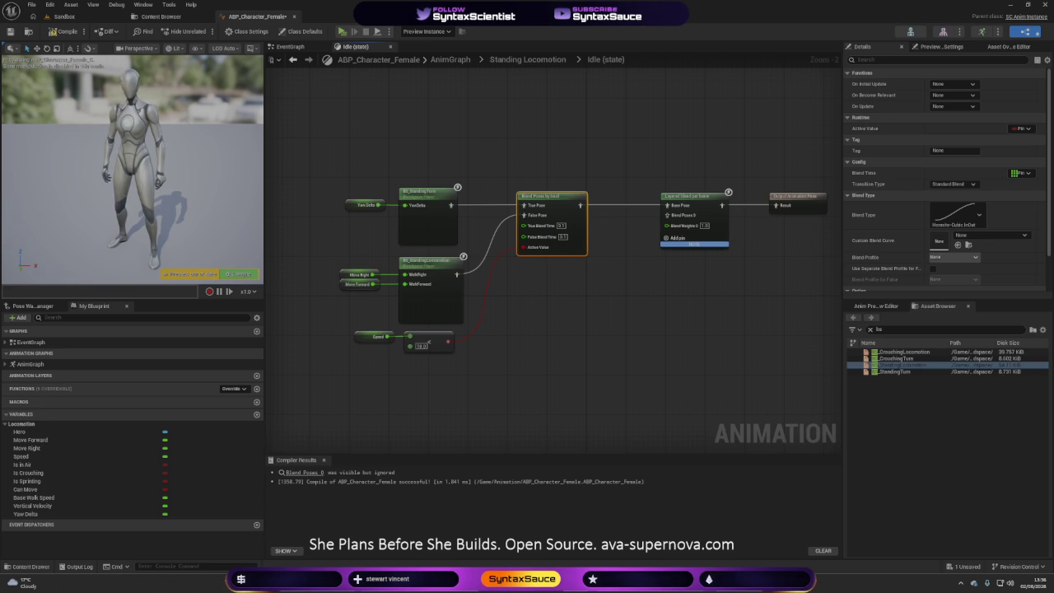
- Review BS_StandingTurn's properties, briefly filtering the Details list by 'x'
left_click(442, 228)
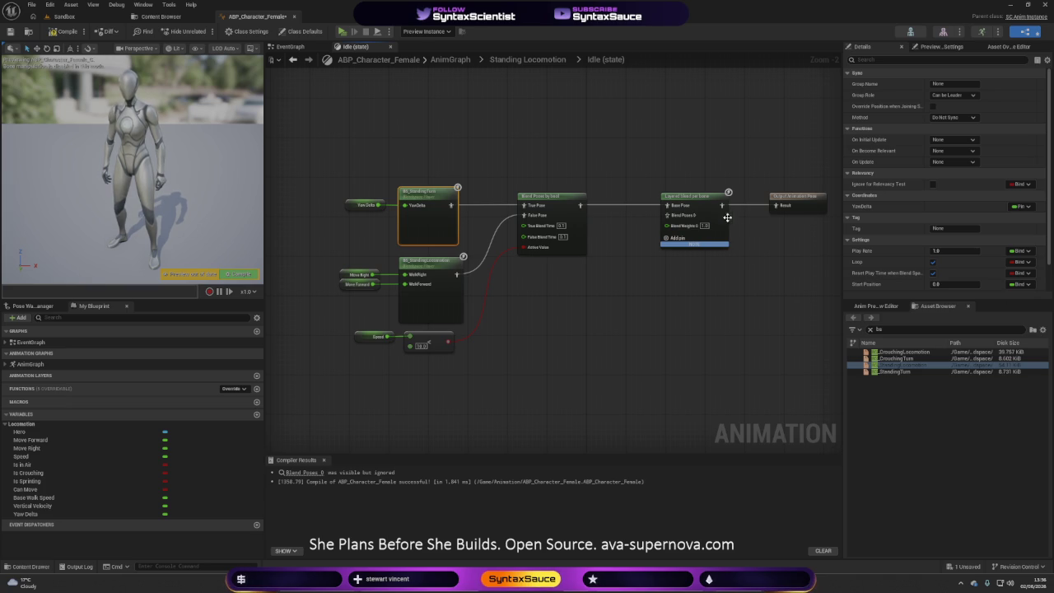
left_click(884, 60)
type("x")
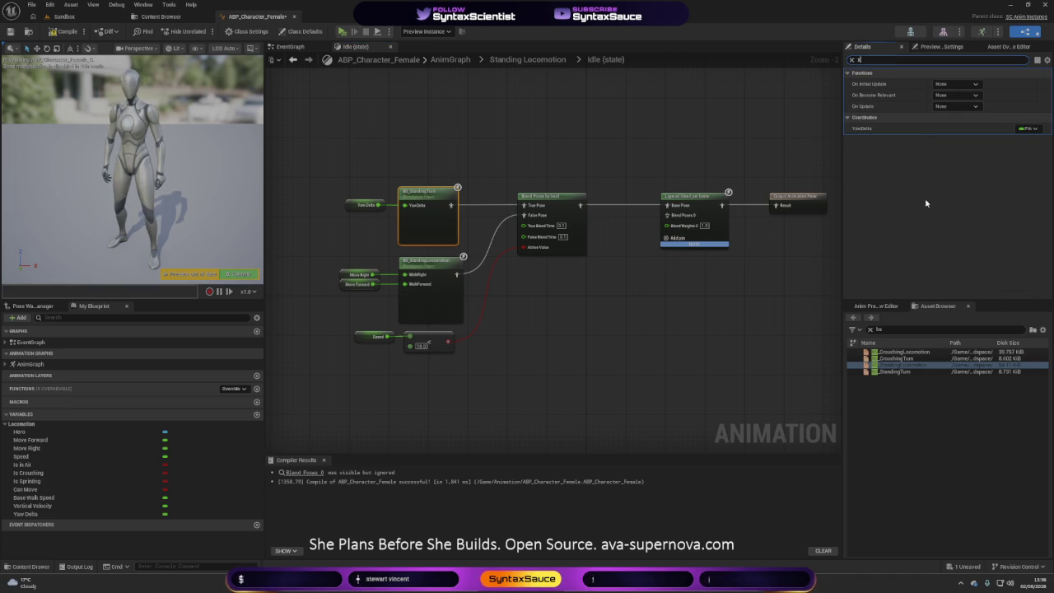
key("BackSpace")
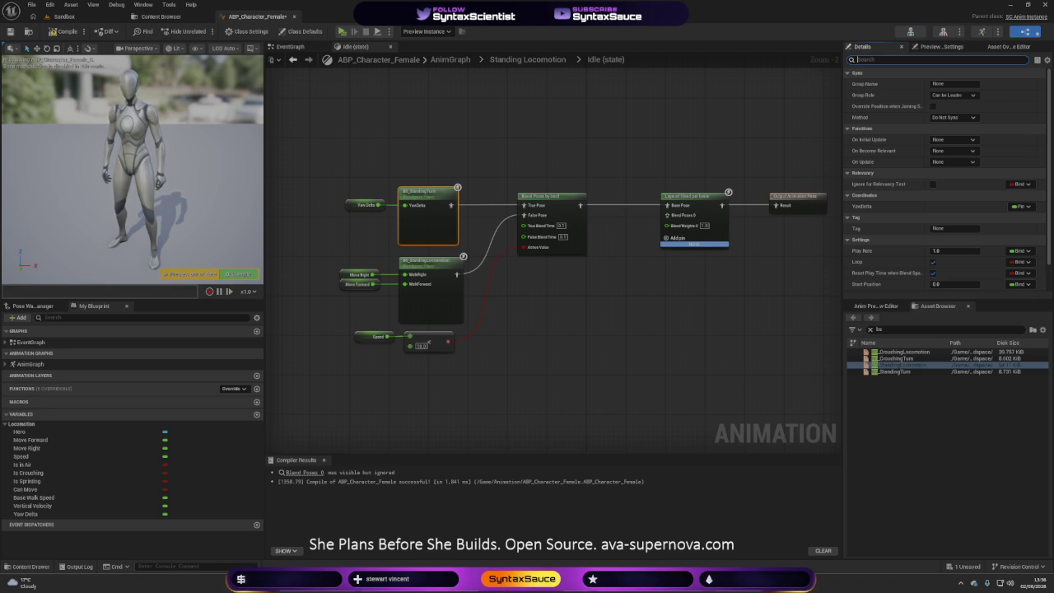
left_click(671, 365)
mouse_move(726, 377)
left_mouse_down()
mouse_move(726, 404)
mouse_move(709, 407)
left_mouse_up()
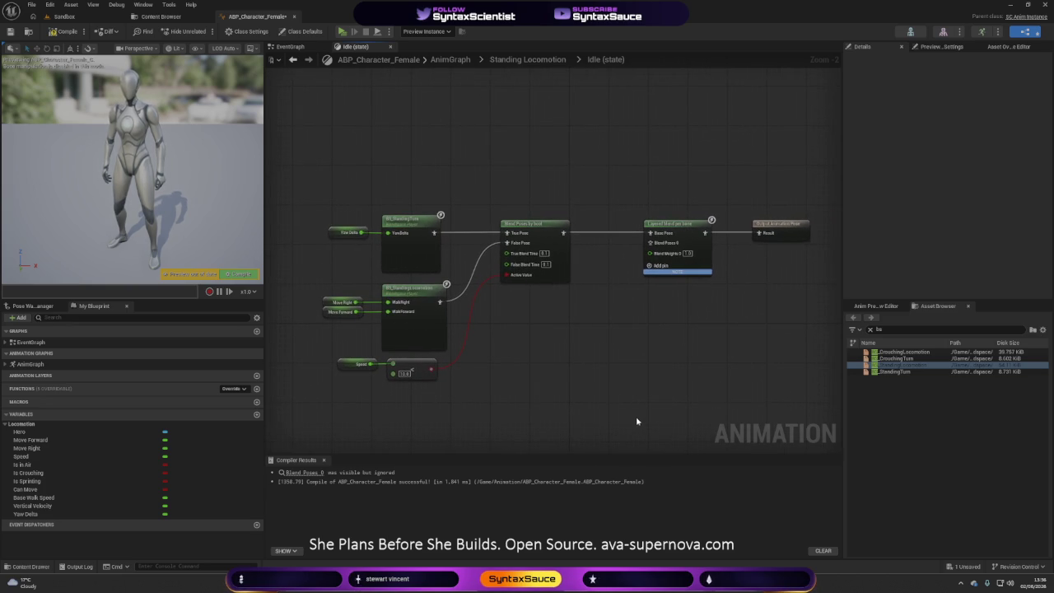
key("super+shift+s")
mouse_move(276, 156)
left_mouse_down()
mouse_move(298, 185)
mouse_move(829, 435)
mouse_move(830, 425)
left_mouse_up()
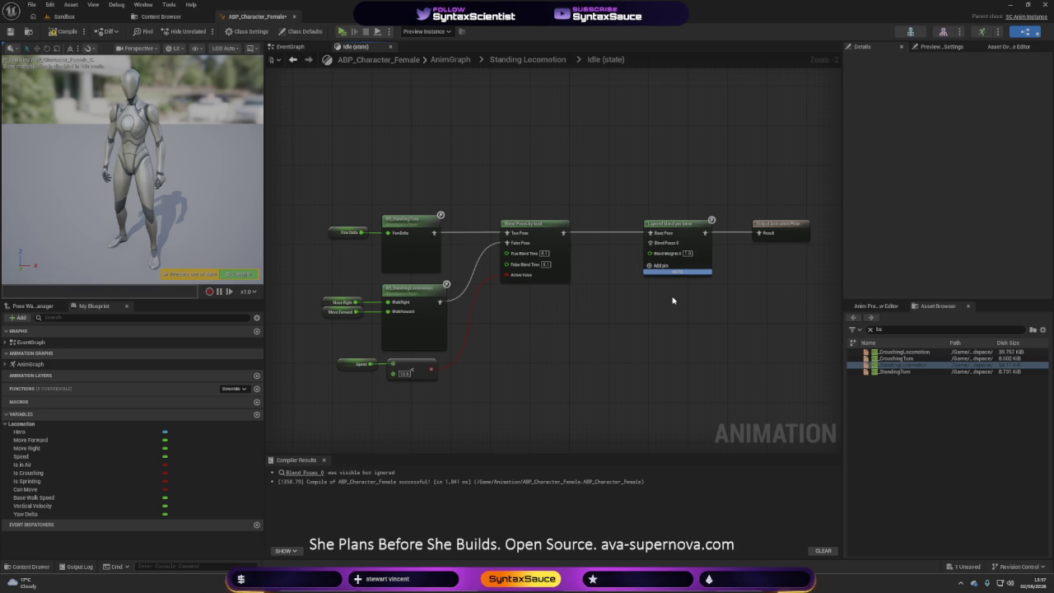
left_click(681, 223)
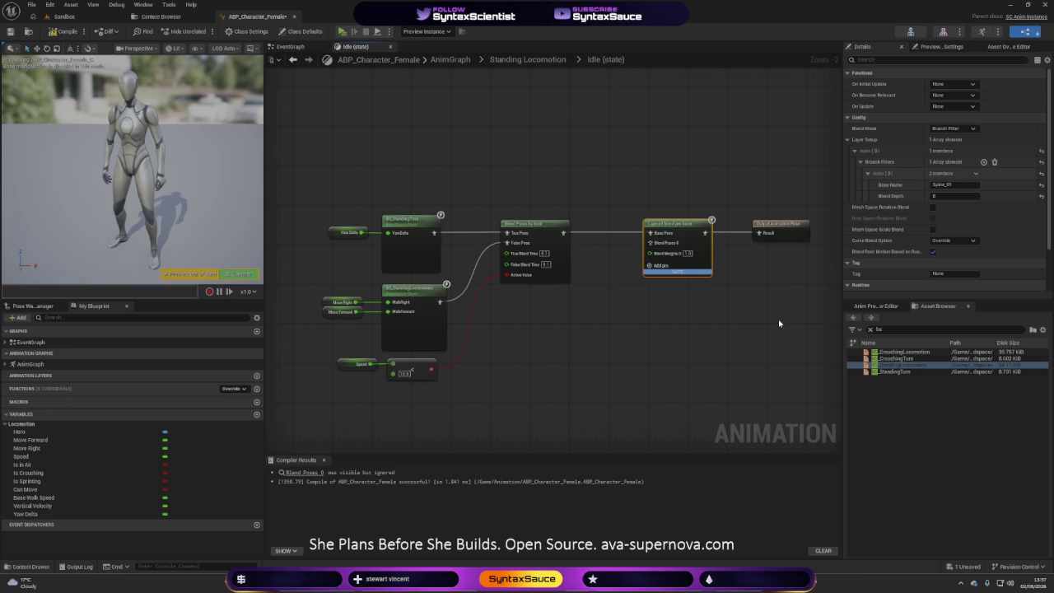
- Set the Spine_01 branch filter's Blend Depth to -1 and recompile ABP_Character_Female
left_click(933, 185)
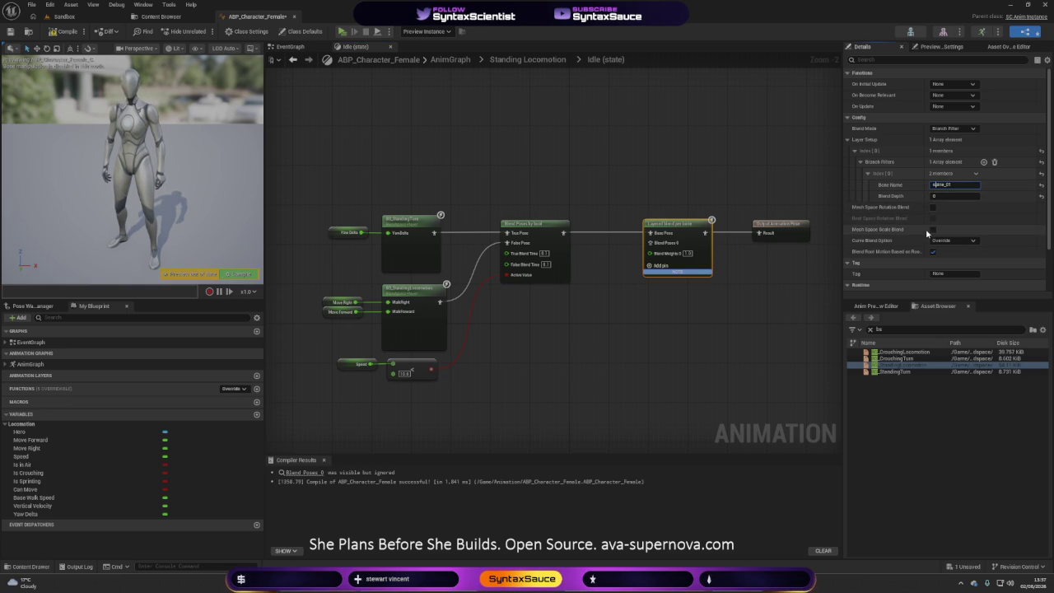
left_click(739, 371)
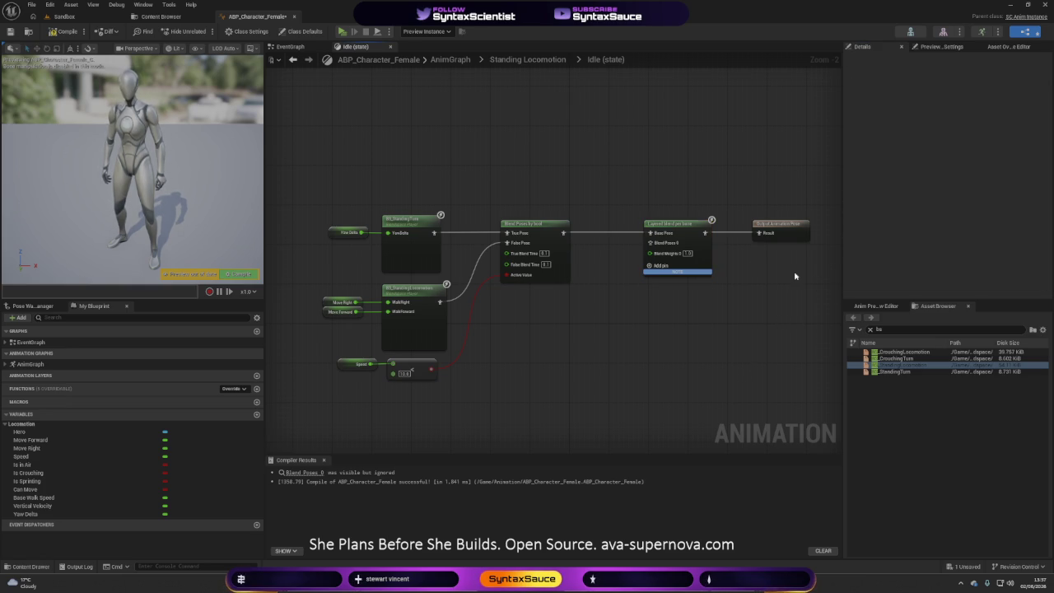
left_click(693, 240)
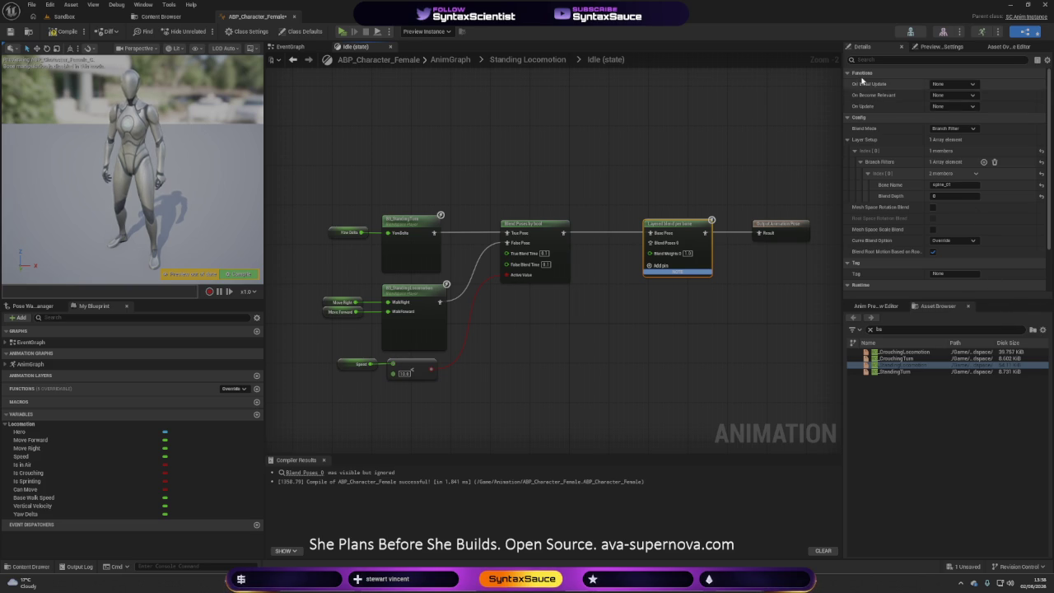
key("super+shift+s")
mouse_move(844, 42)
left_mouse_down()
mouse_move(859, 127)
mouse_move(988, 291)
mouse_move(1051, 301)
left_mouse_up()
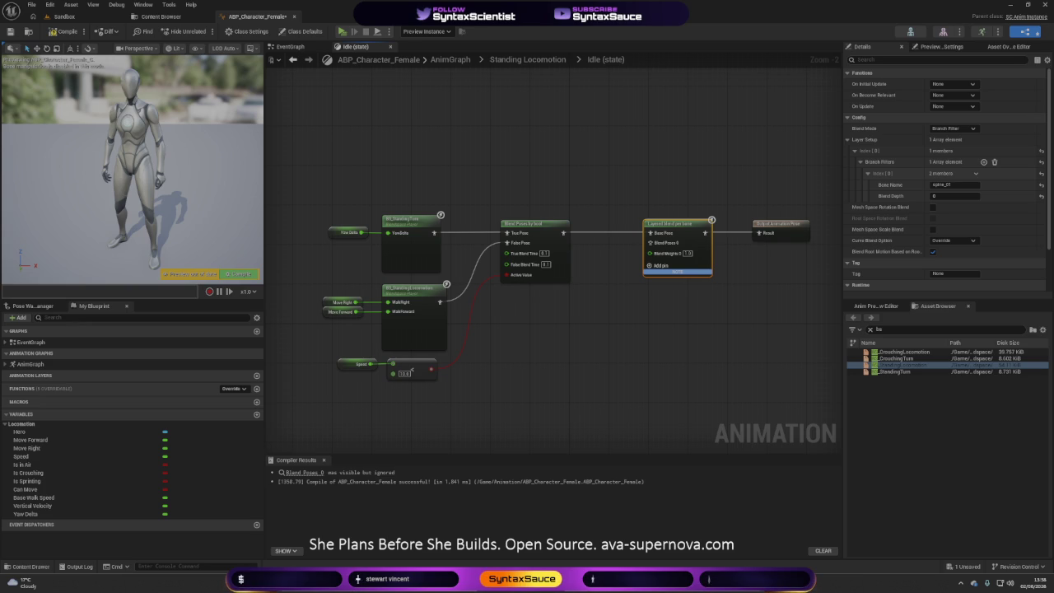
left_click(936, 195)
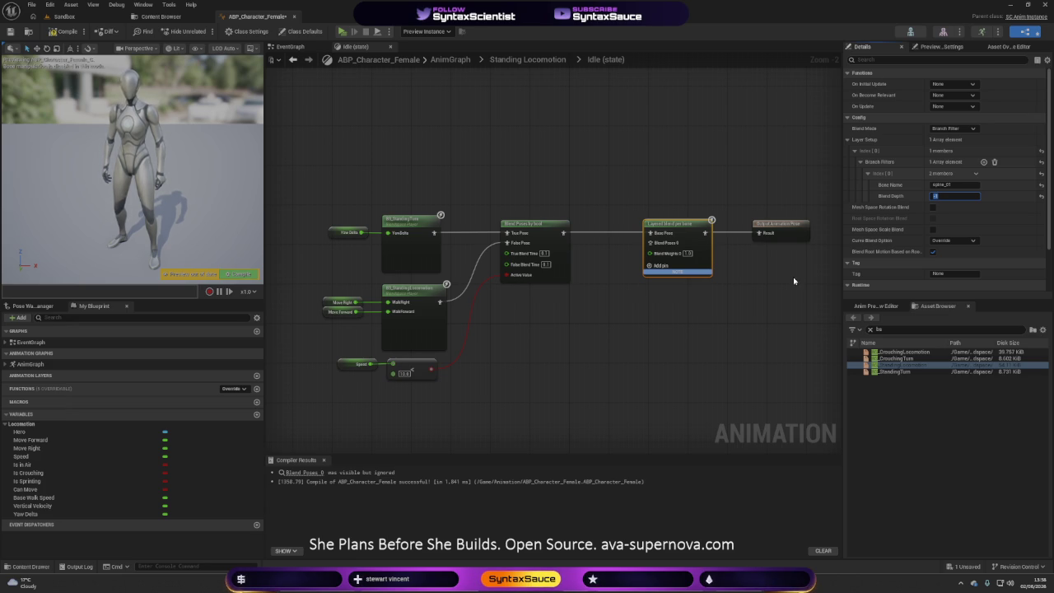
left_click(58, 37)
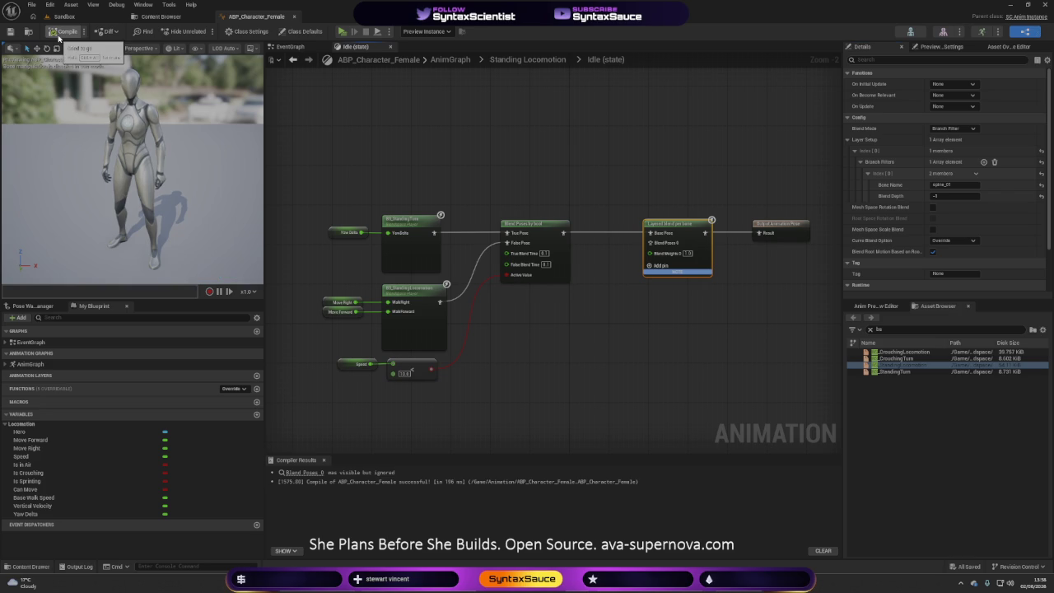
left_click(695, 333)
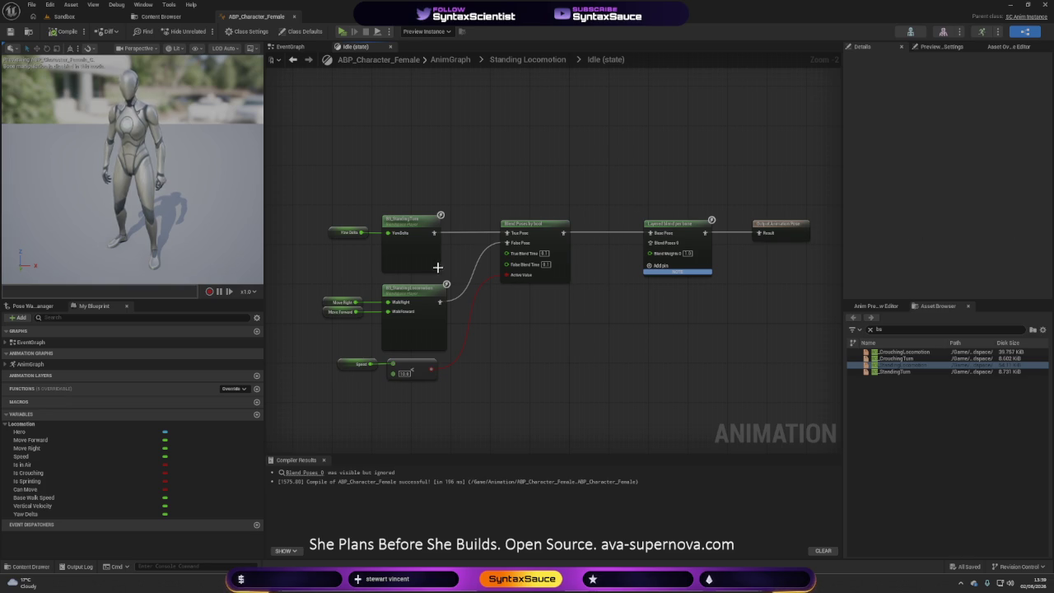
left_click(342, 31)
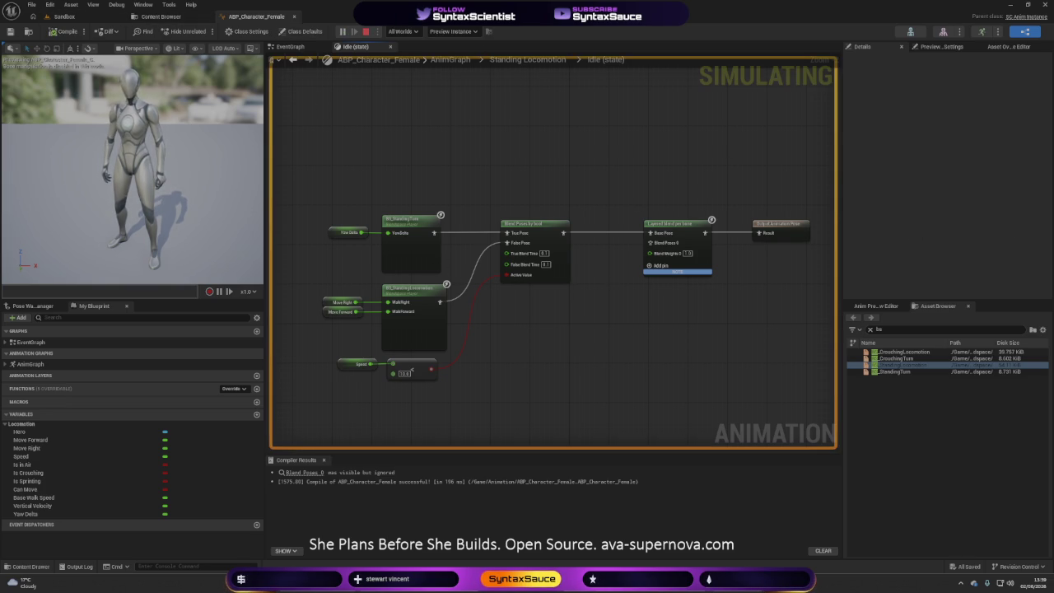
left_click(366, 31)
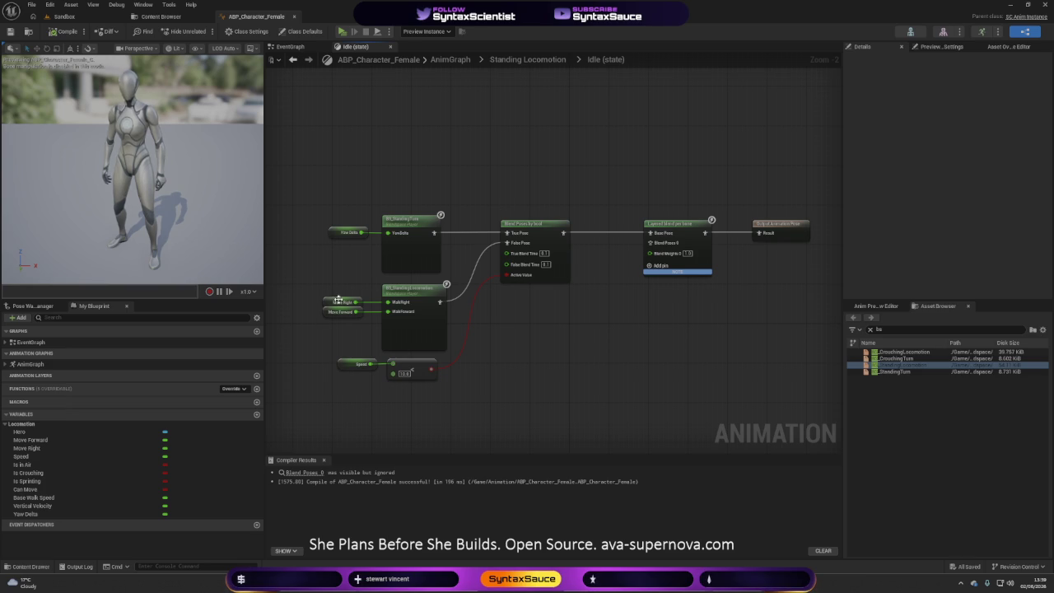
left_click(409, 250)
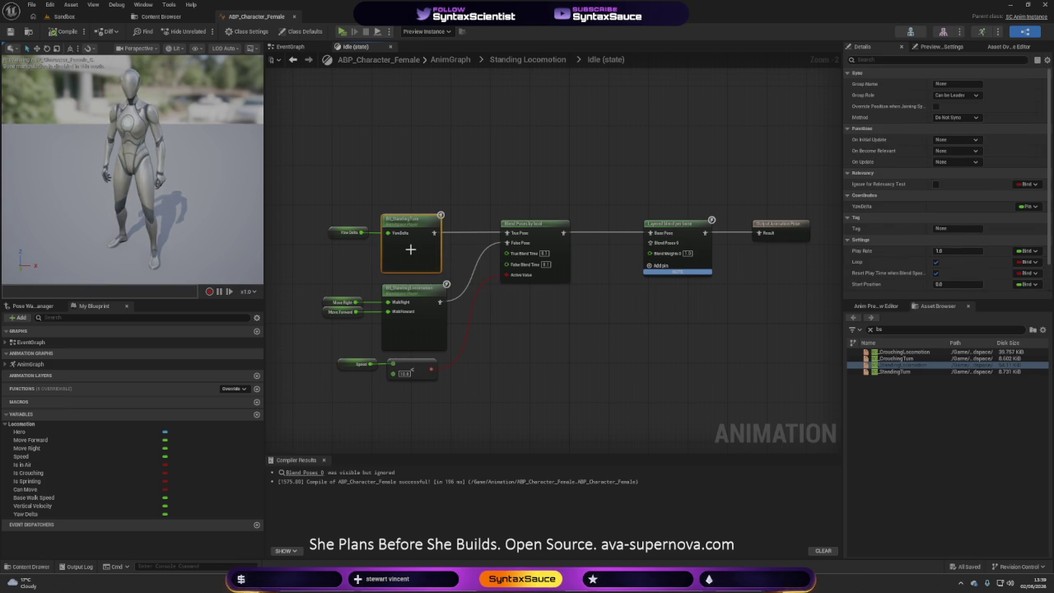
double_click(410, 249)
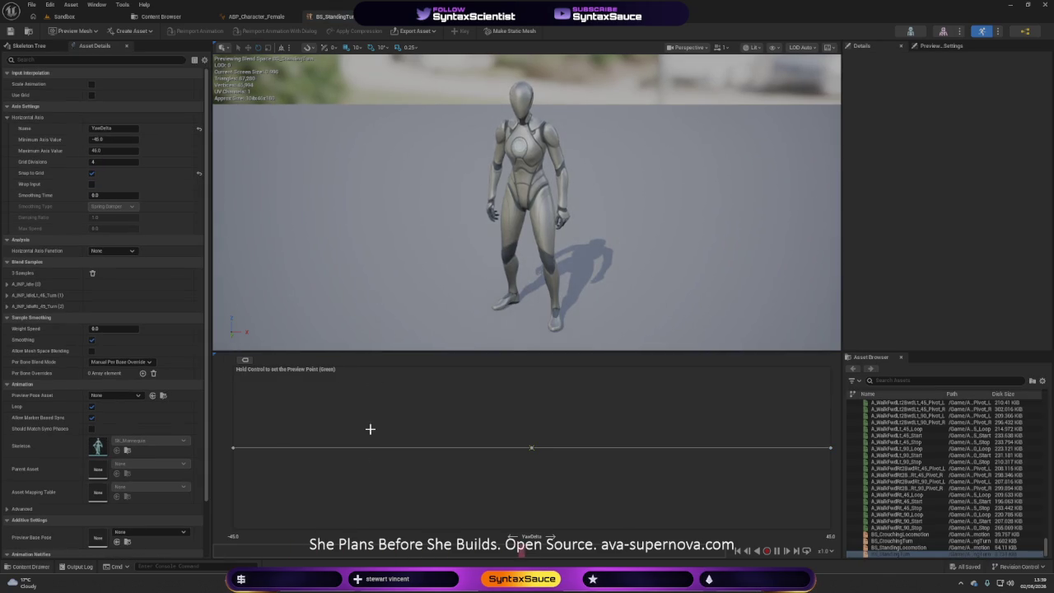
- Label BS_StandingTurn's samples along YawDelta, widen the preview, and screenshot the editor
left_click(244, 361)
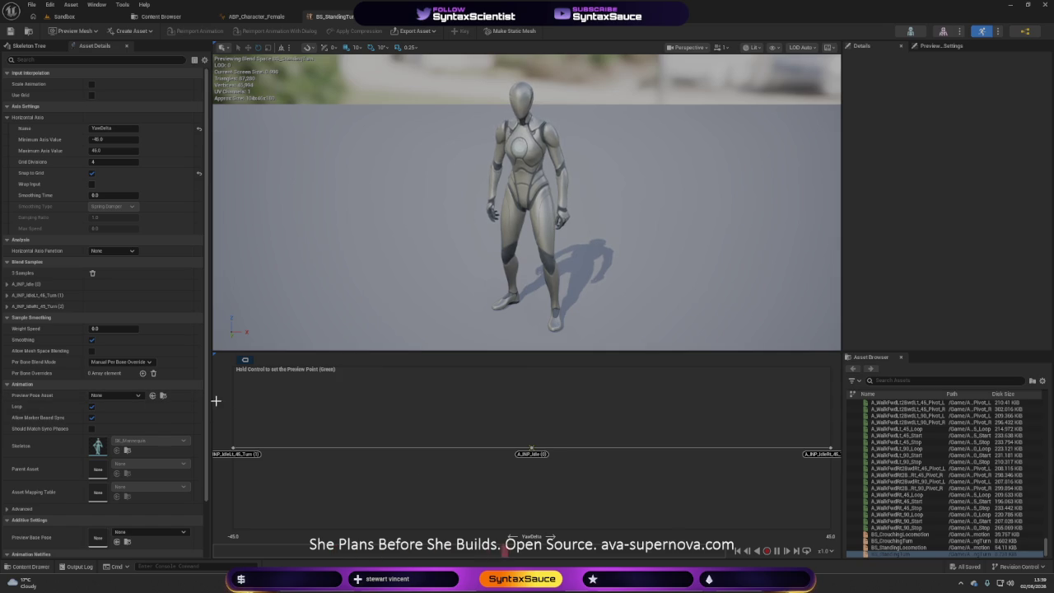
mouse_move(209, 401)
left_mouse_down()
mouse_move(145, 407)
mouse_move(184, 406)
left_mouse_up()
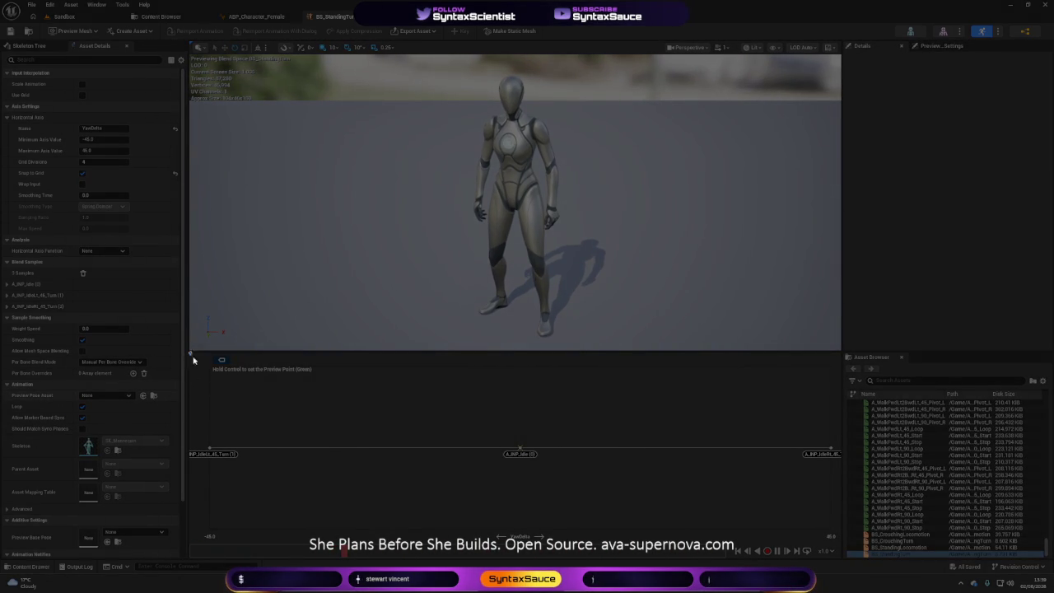
mouse_move(194, 359)
left_mouse_down()
mouse_move(799, 522)
mouse_move(834, 559)
left_mouse_up()
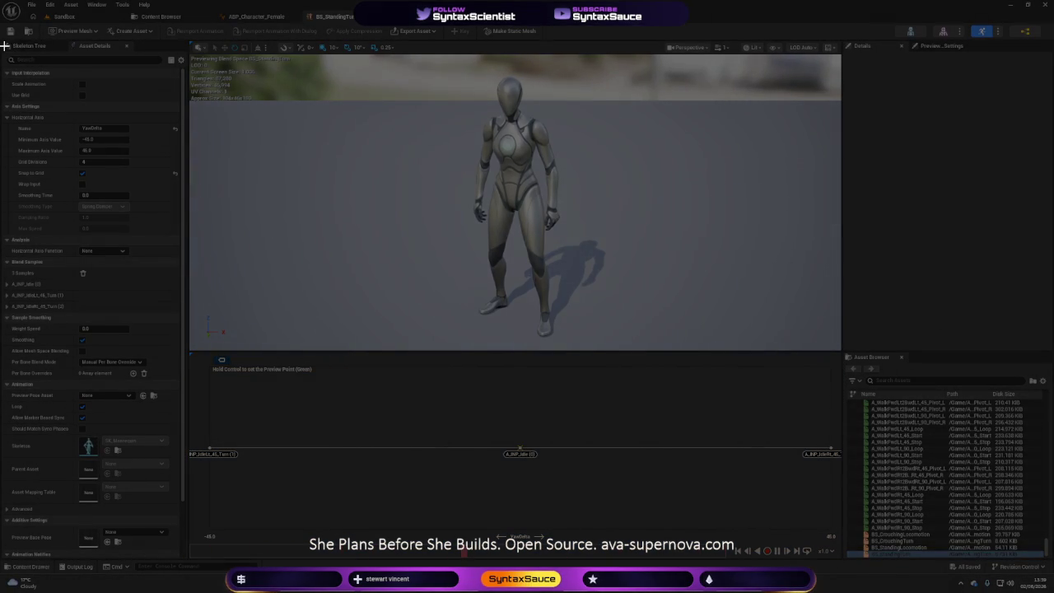
mouse_move(4, 45)
left_mouse_down()
mouse_move(441, 377)
mouse_move(894, 571)
mouse_move(853, 565)
left_mouse_up()
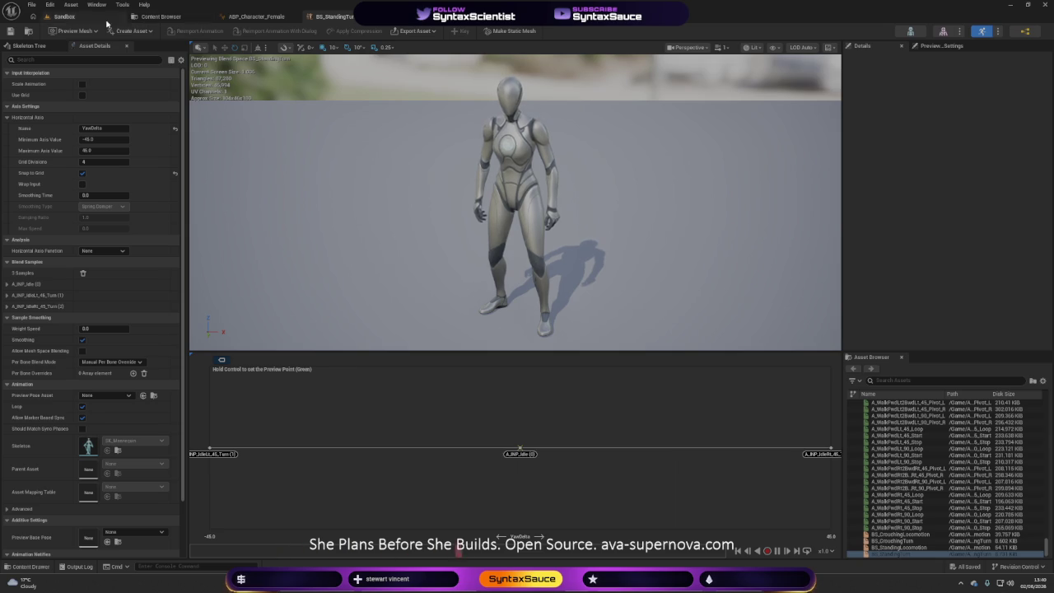
left_click(64, 17)
- Play the Sandbox level briefly in Standalone net mode
left_click(251, 31)
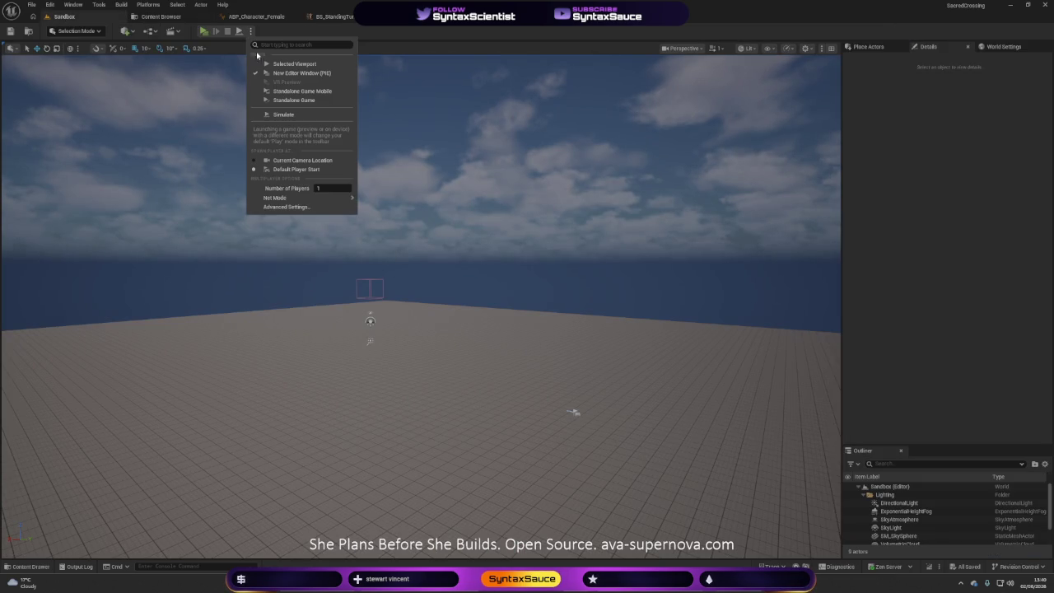
mouse_move(305, 198)
left_click(377, 199)
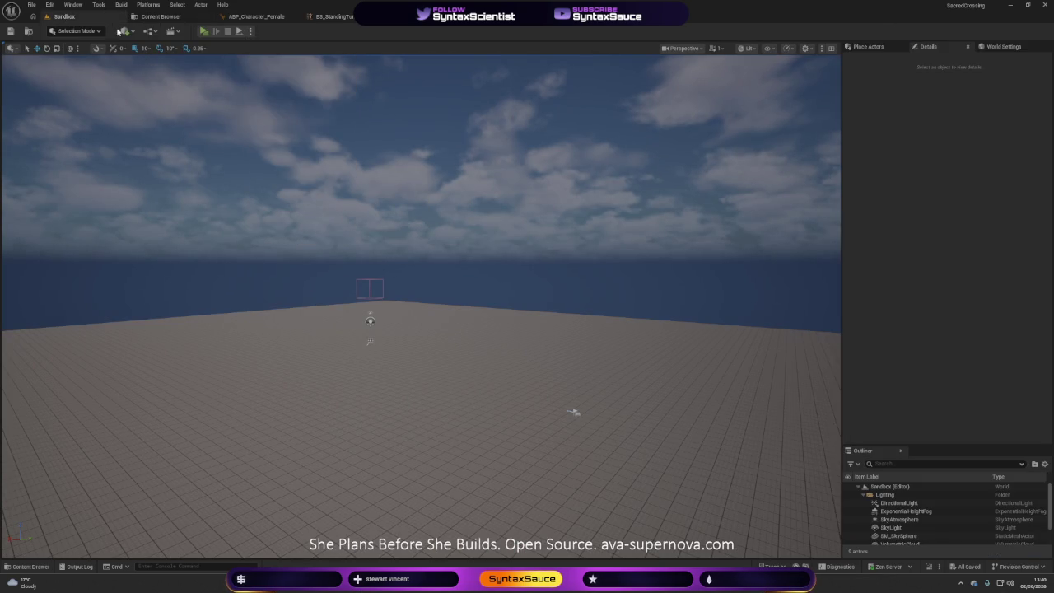
left_click(203, 31)
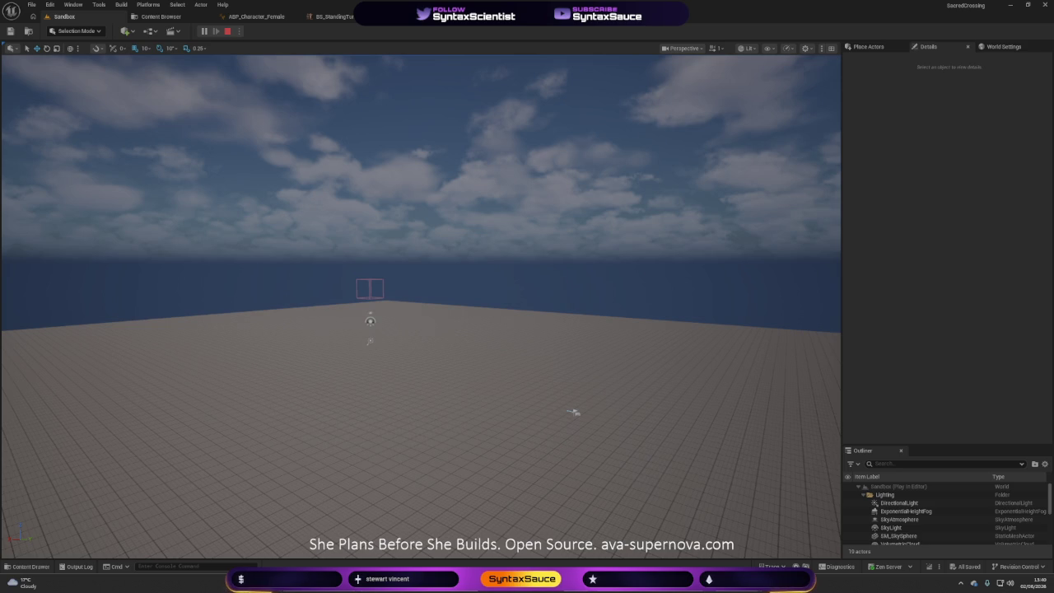
key("Escape")
- Switch the net mode to Play As Client and return to BS_StandingTurn's editor
left_click(249, 32)
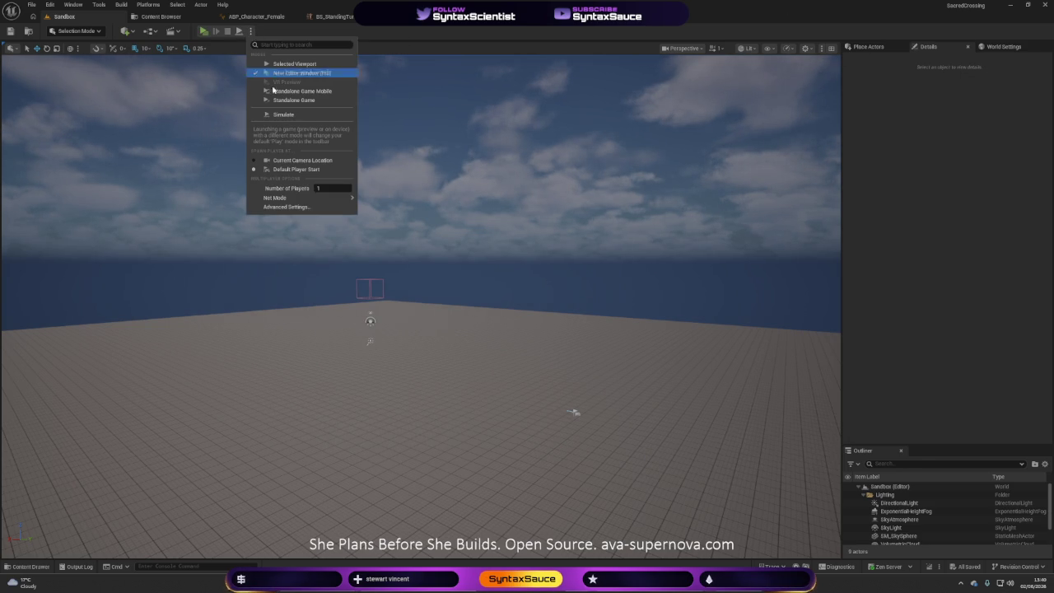
mouse_move(318, 202)
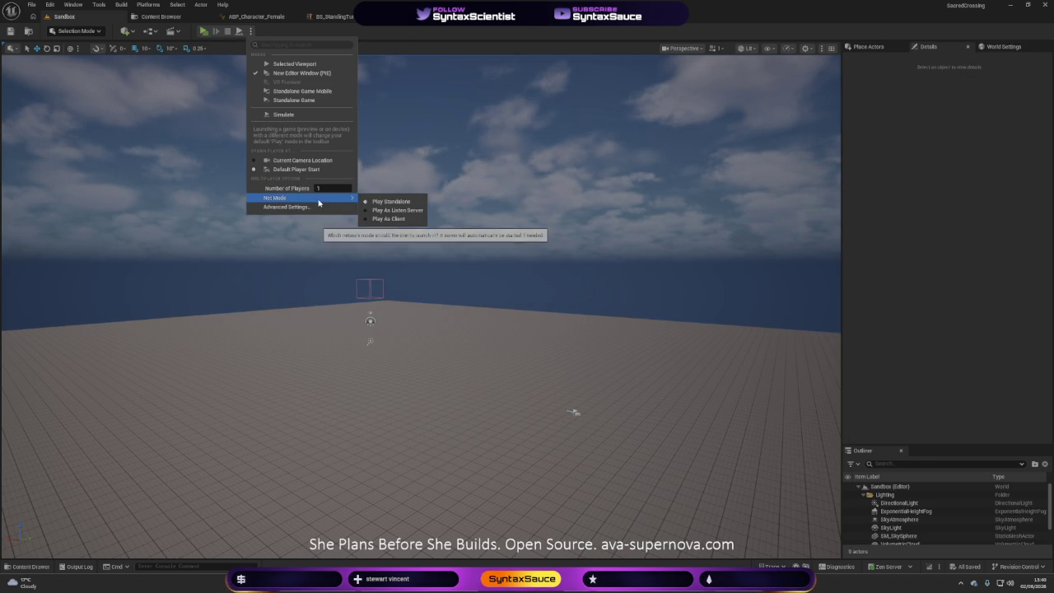
left_click(389, 218)
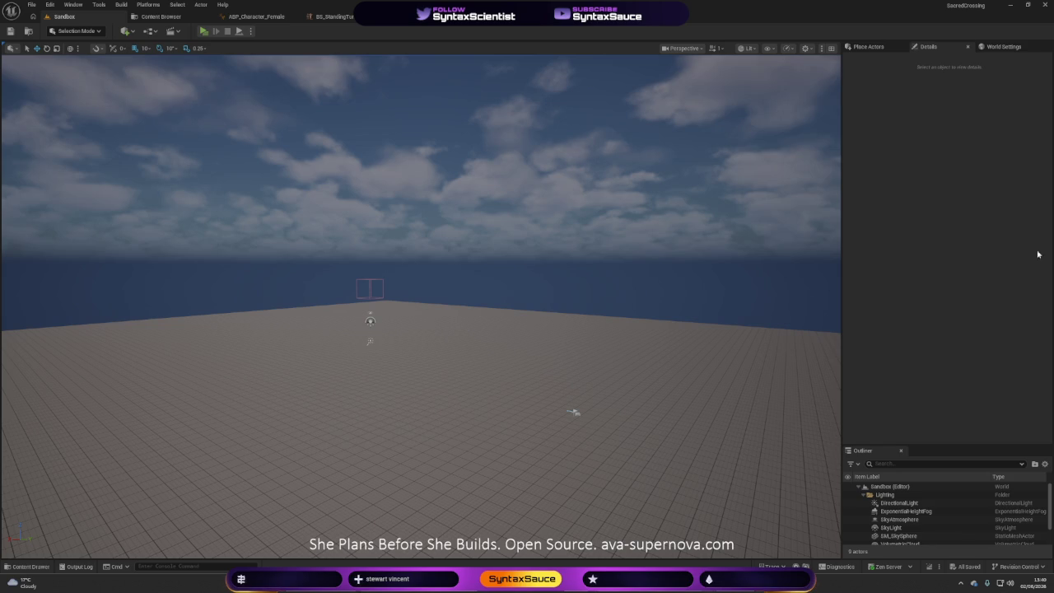
left_click(334, 16)
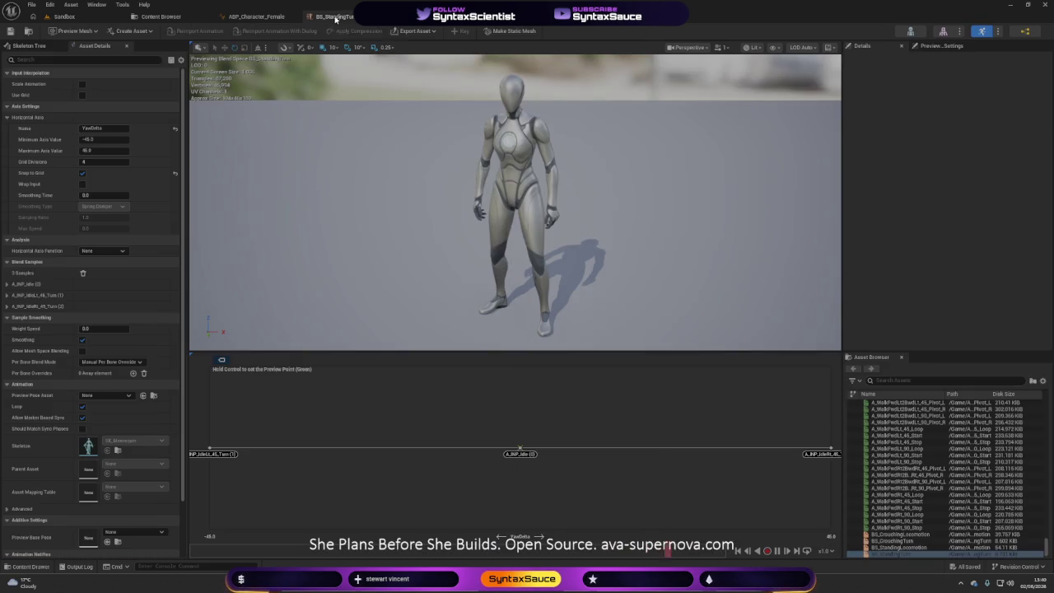
- Close BS_StandingTurn and inspect the Idle state's Layered blend per bone node settings
left_click(354, 17)
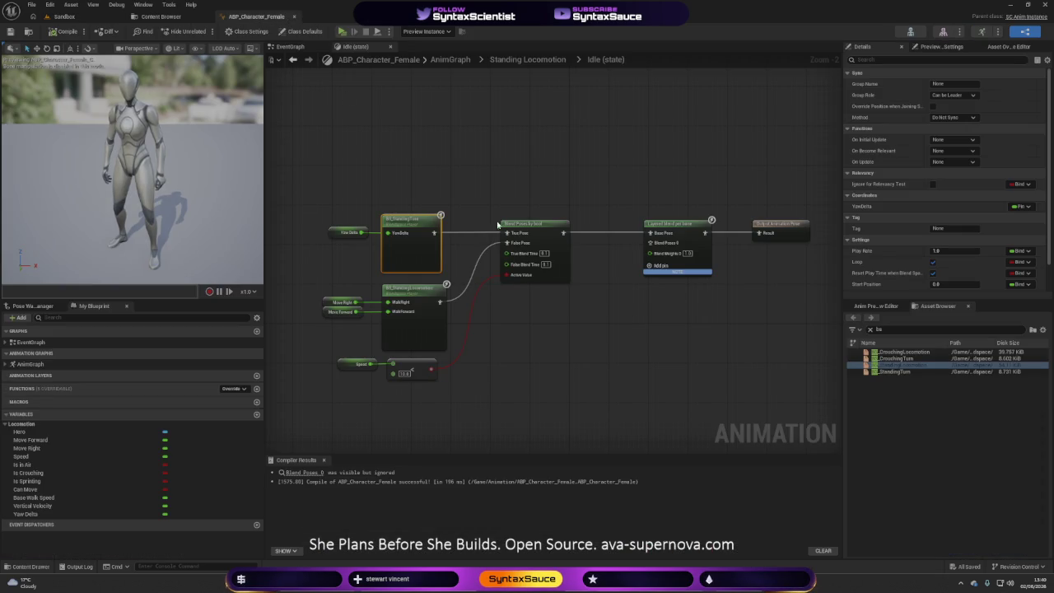
mouse_move(681, 390)
left_mouse_down()
mouse_move(679, 357)
mouse_move(700, 327)
left_mouse_up()
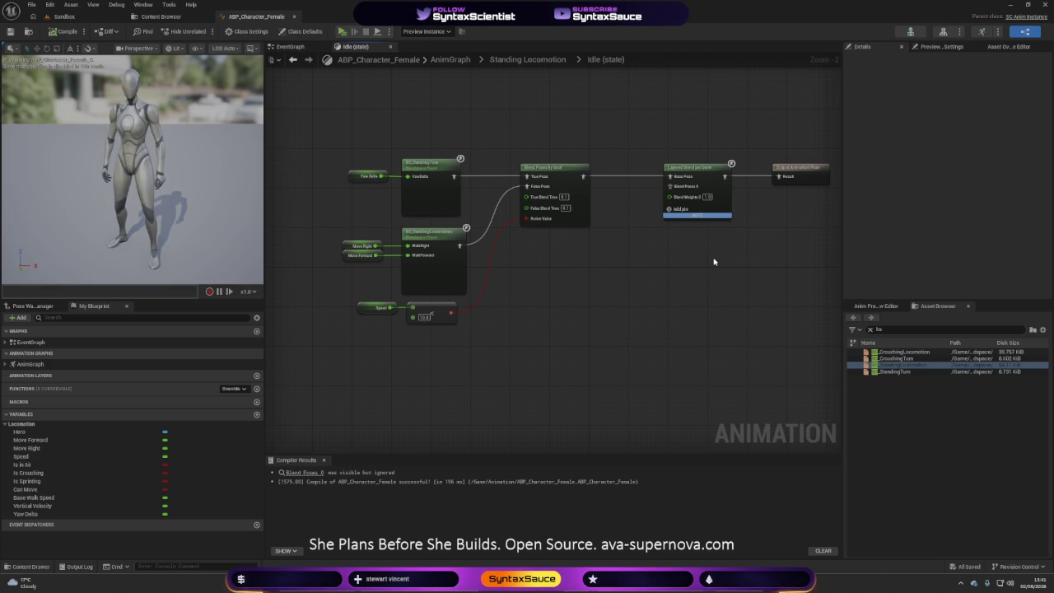
left_click(698, 188)
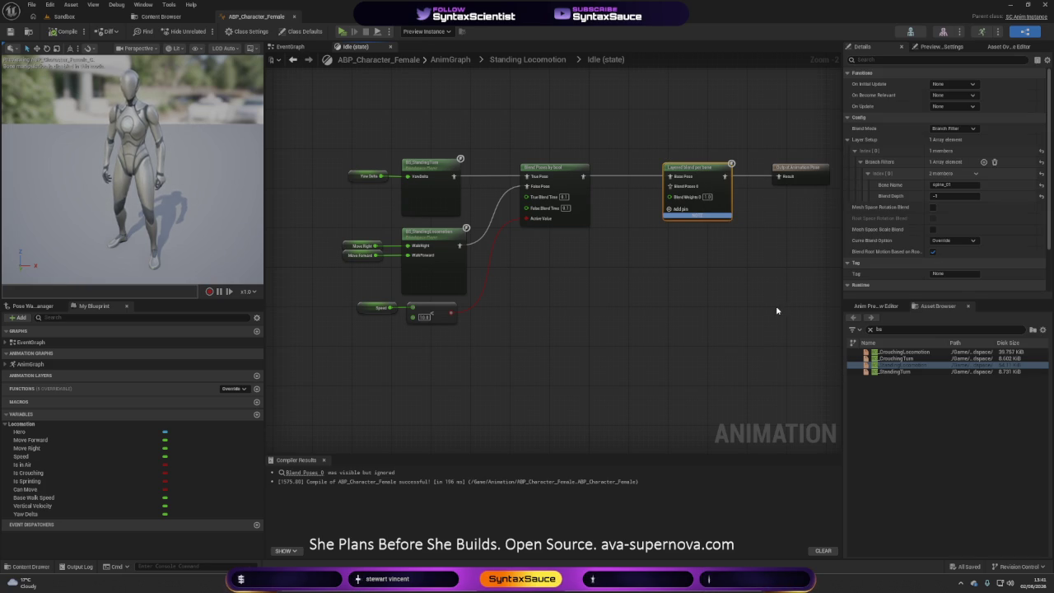
left_click(690, 342)
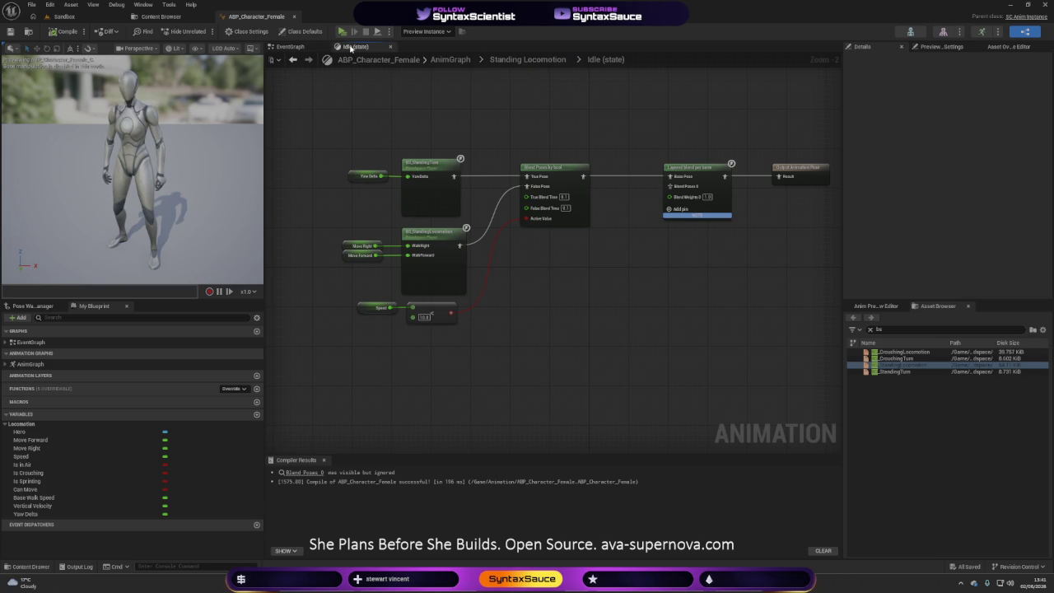
- Glance at the EventGraph, then go up to ABP_Character_Female's top-level AnimGraph
left_click(290, 46)
left_click(357, 47)
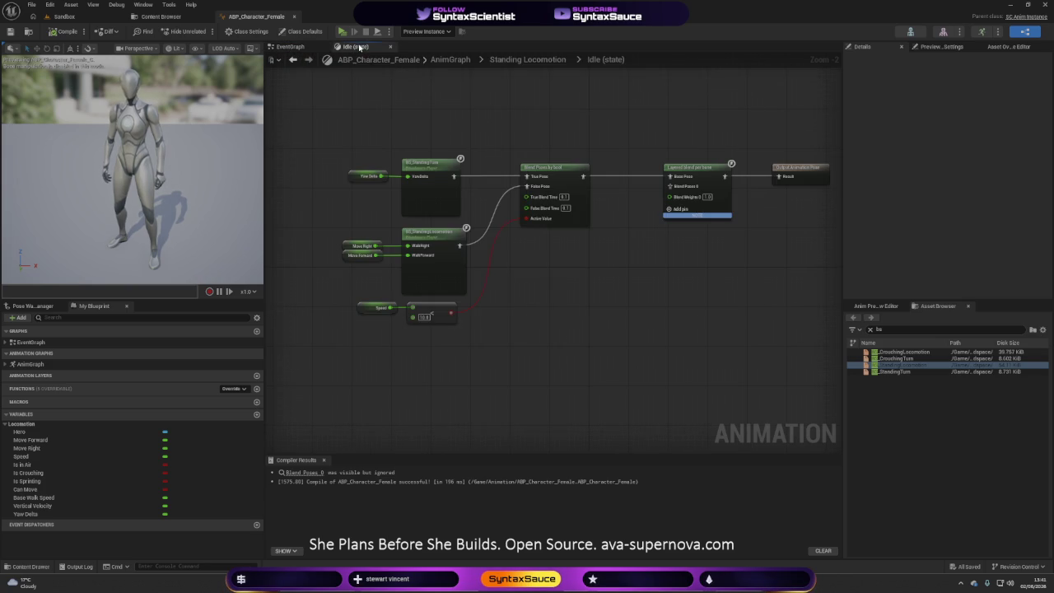
left_click(450, 59)
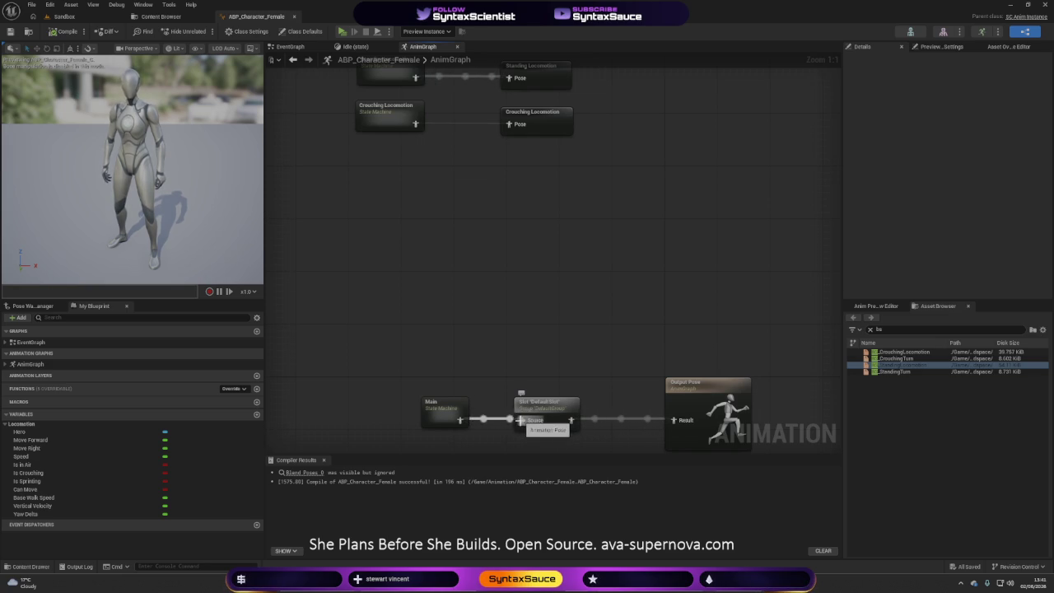
- Recompile ABP_Character_Female and run a brief simulation to test the animation
left_click_drag(570, 420, 673, 420)
left_click(63, 31)
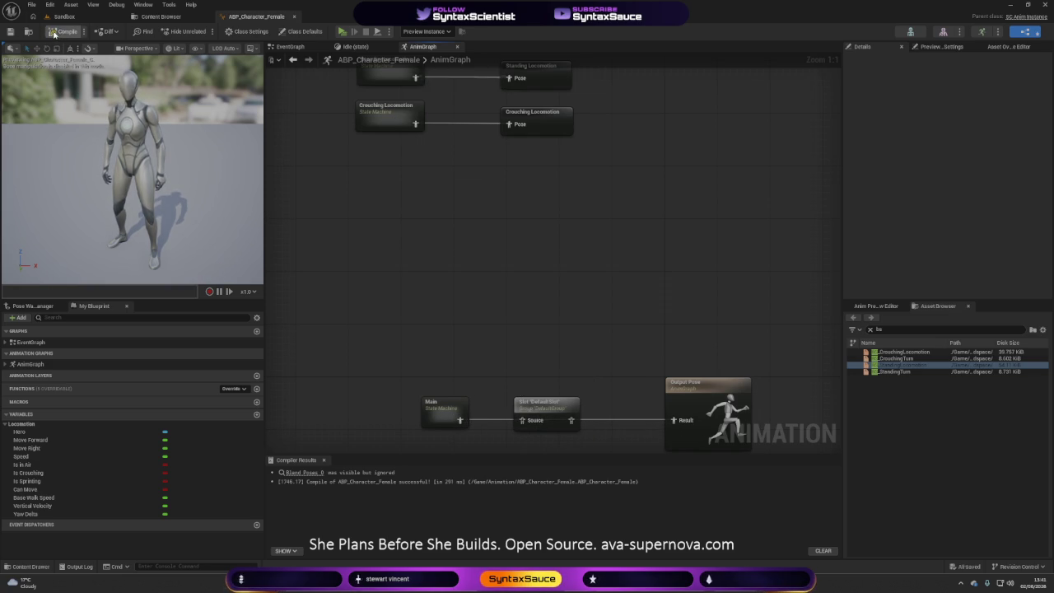
left_click(343, 31)
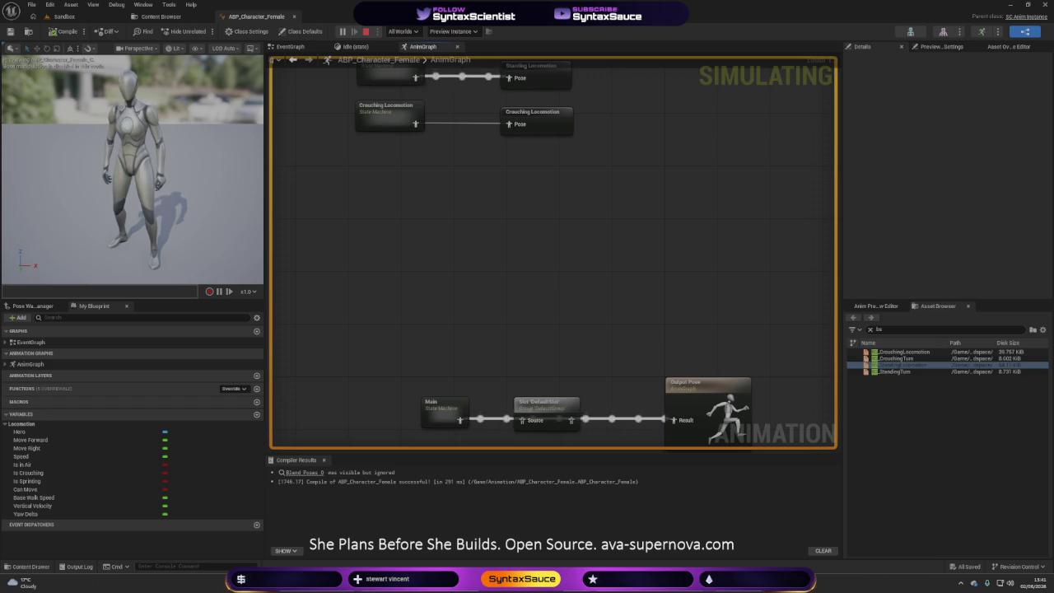
left_click(367, 31)
- Rewire the Main state machine into the Slot node's Source pin and recompile
left_click(521, 419, "alt")
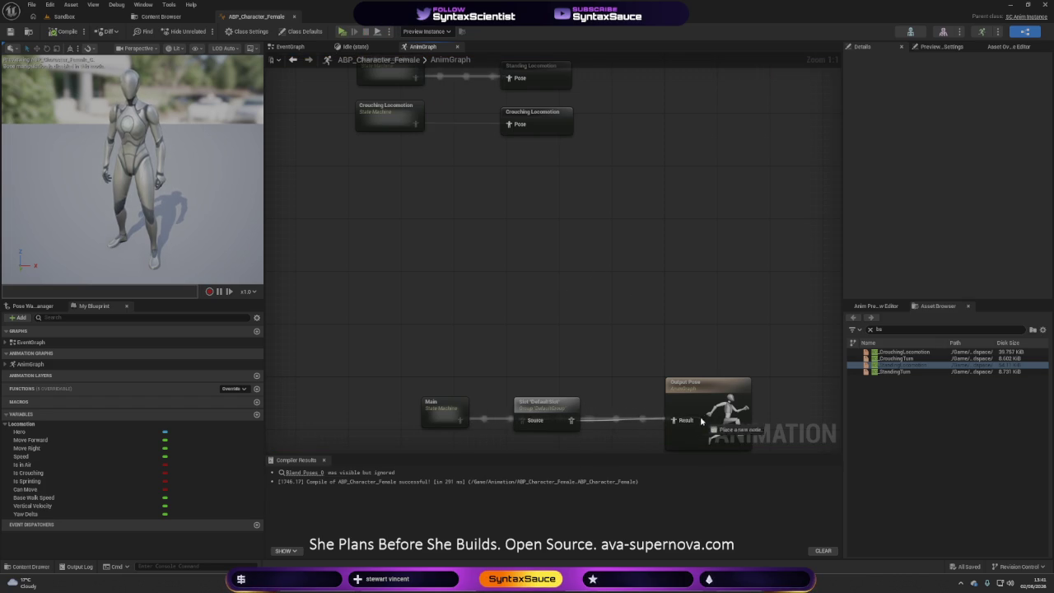
left_click_drag(809, 367, 750, 223)
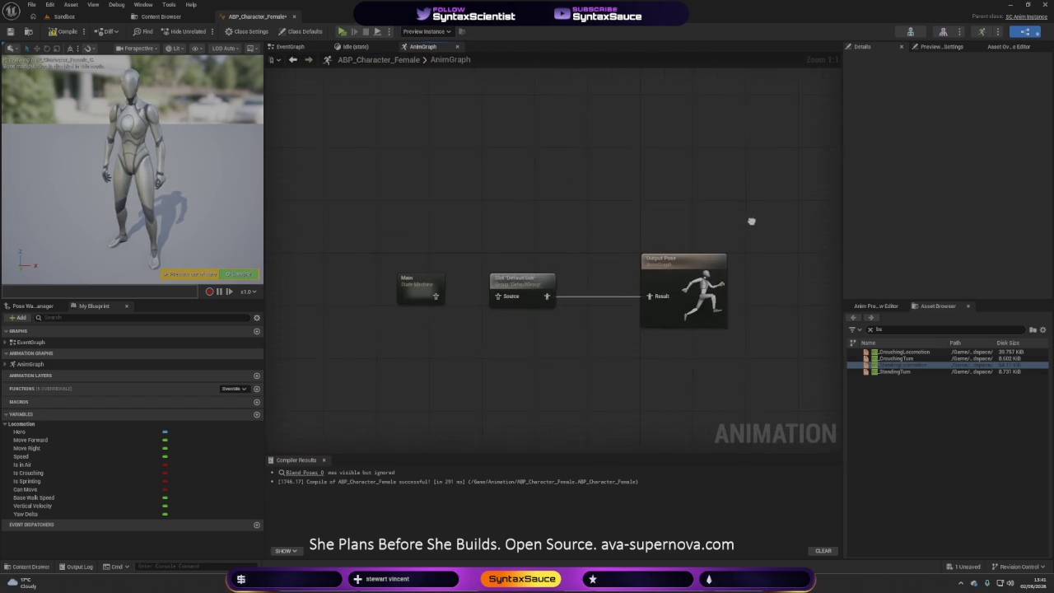
left_click_drag(498, 298, 499, 298)
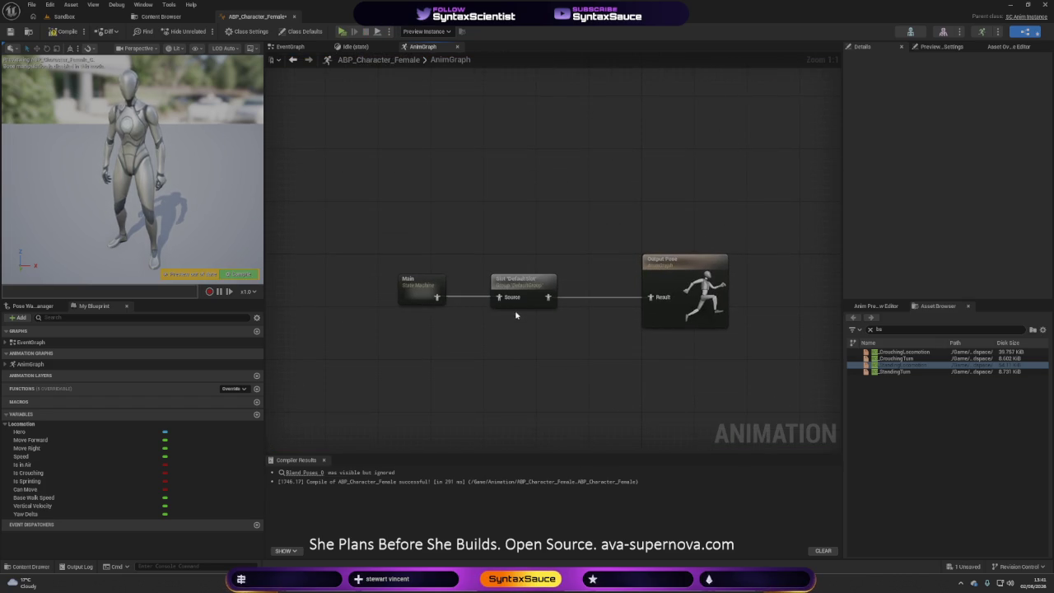
left_click(59, 35)
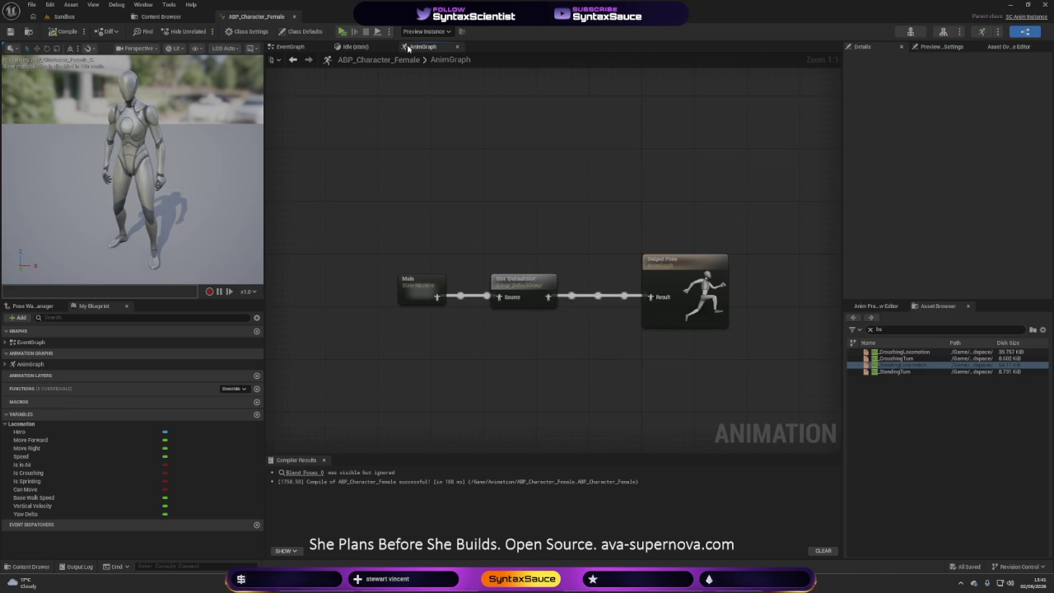
- Return to the Idle state graph and inspect the Blend Poses by bool node
left_click(372, 47)
mouse_move(722, 353)
left_mouse_down()
mouse_move(682, 383)
mouse_move(699, 370)
mouse_move(681, 351)
left_mouse_up()
left_click(533, 199)
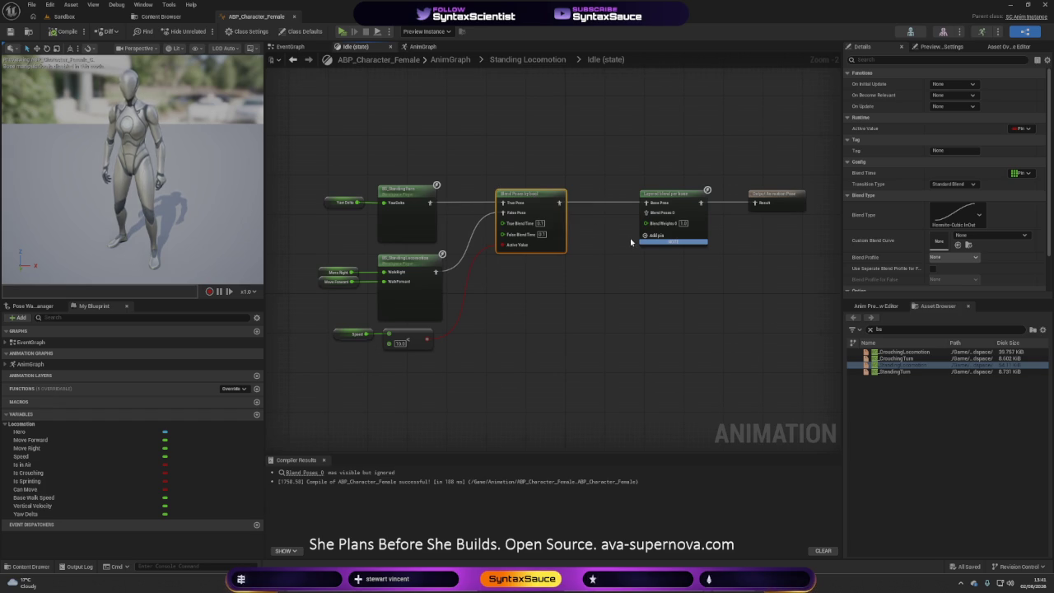
- Marquee-select all Idle graph nodes, then view the four blend spaces in the Blendspace folder
left_click(627, 342)
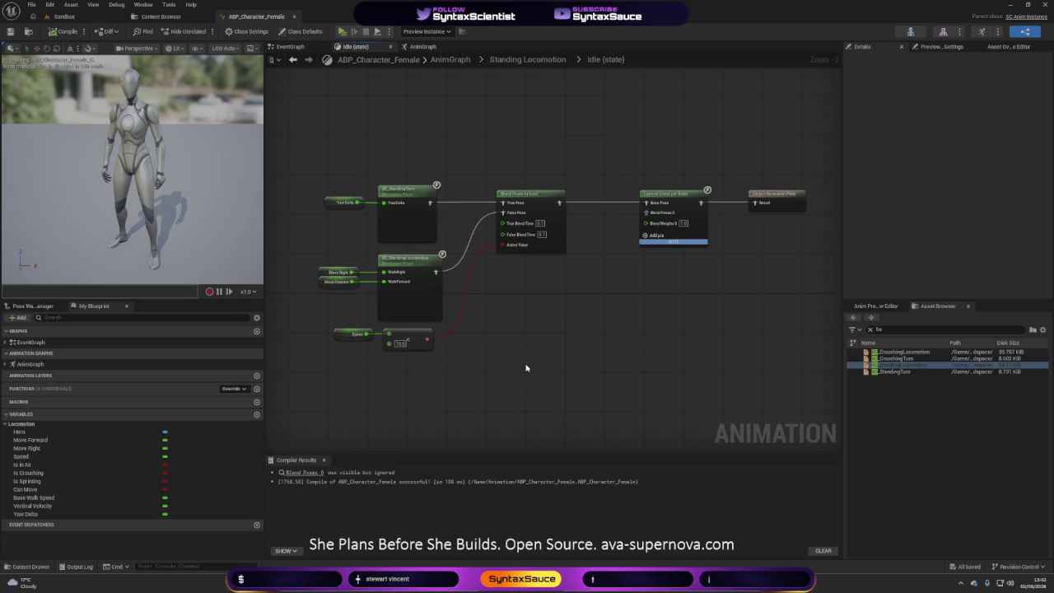
mouse_move(289, 126)
left_mouse_down()
mouse_move(409, 242)
mouse_move(822, 429)
left_mouse_up()
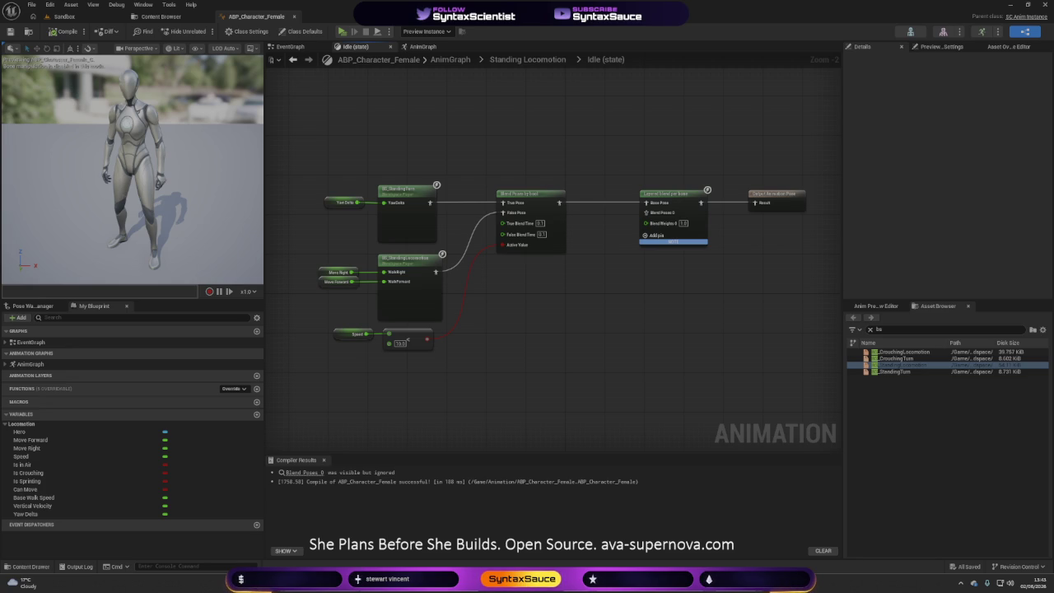
left_click(165, 15)
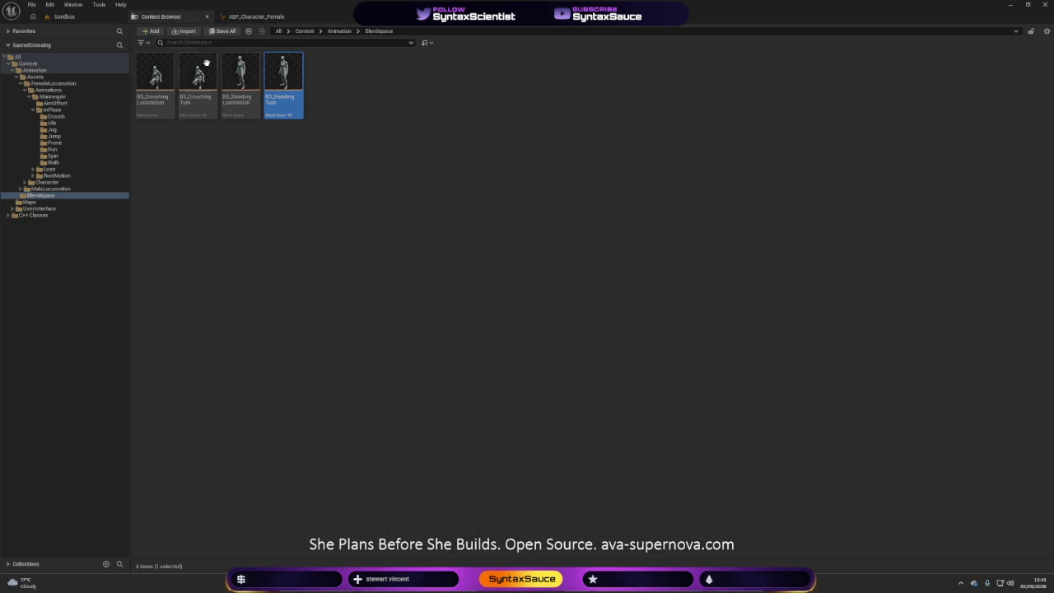
- Open BS_StandingTurn in a new window, preview toward the far YawDelta end, then close it
right_click(280, 100)
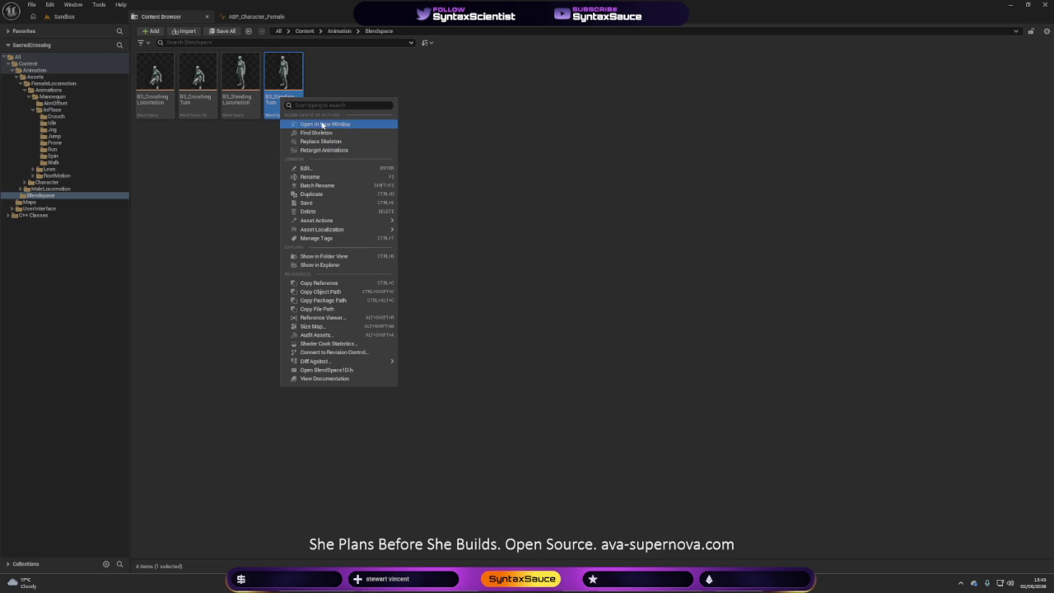
left_click(321, 124)
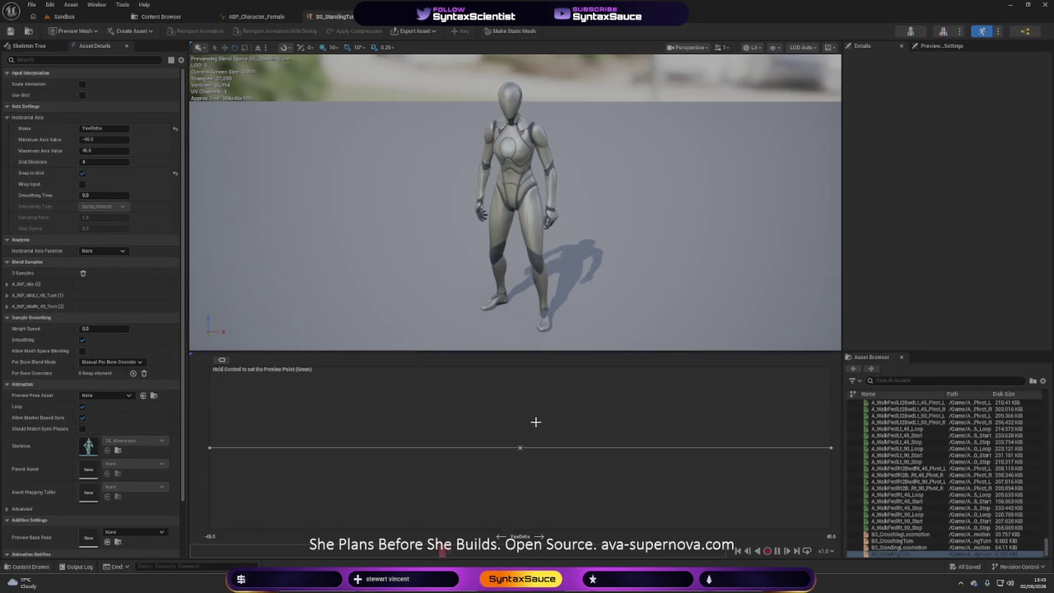
key("ctrl")
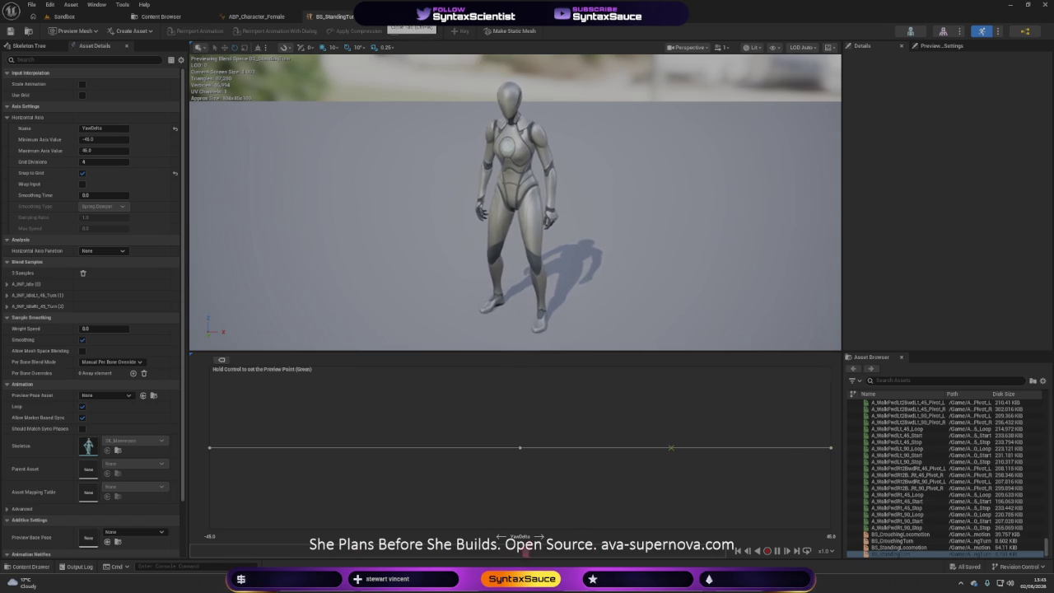
left_click(351, 16)
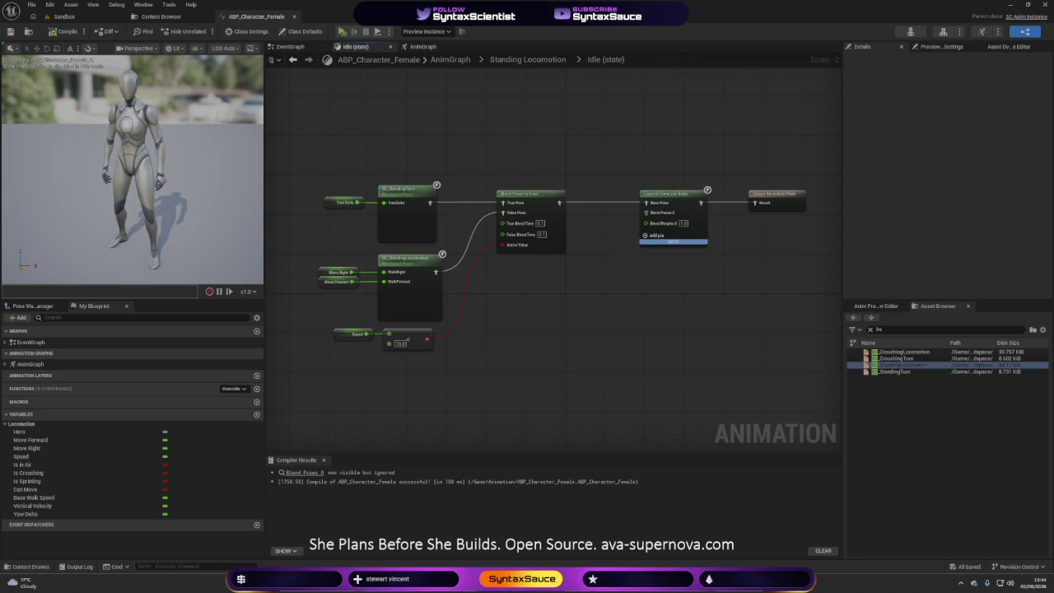
- Quit Unreal Editor so the SacredCrossing project can be relaunched
left_click(1042, 7)
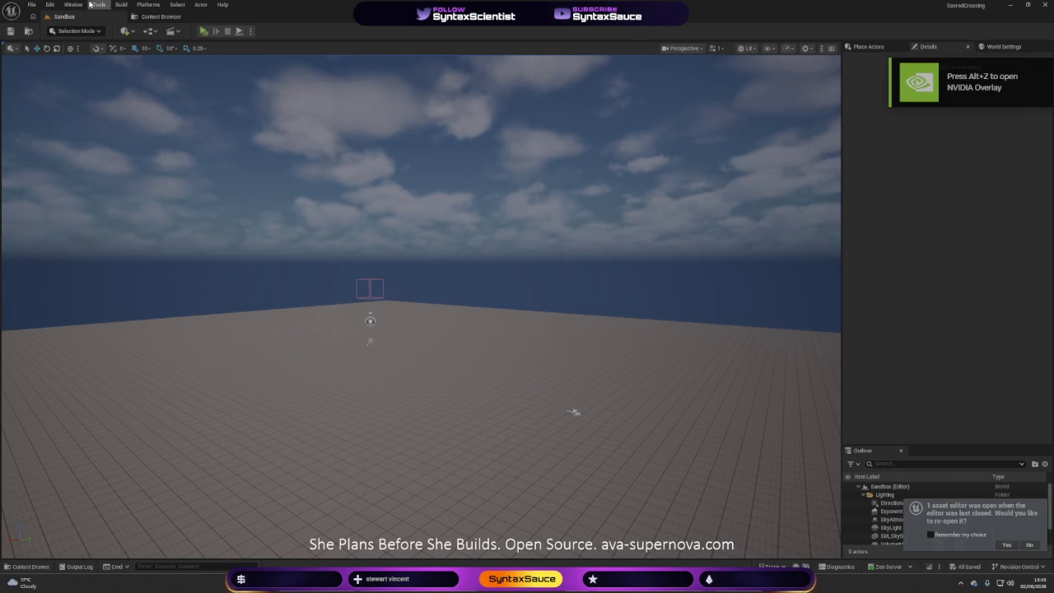
left_click(72, 4)
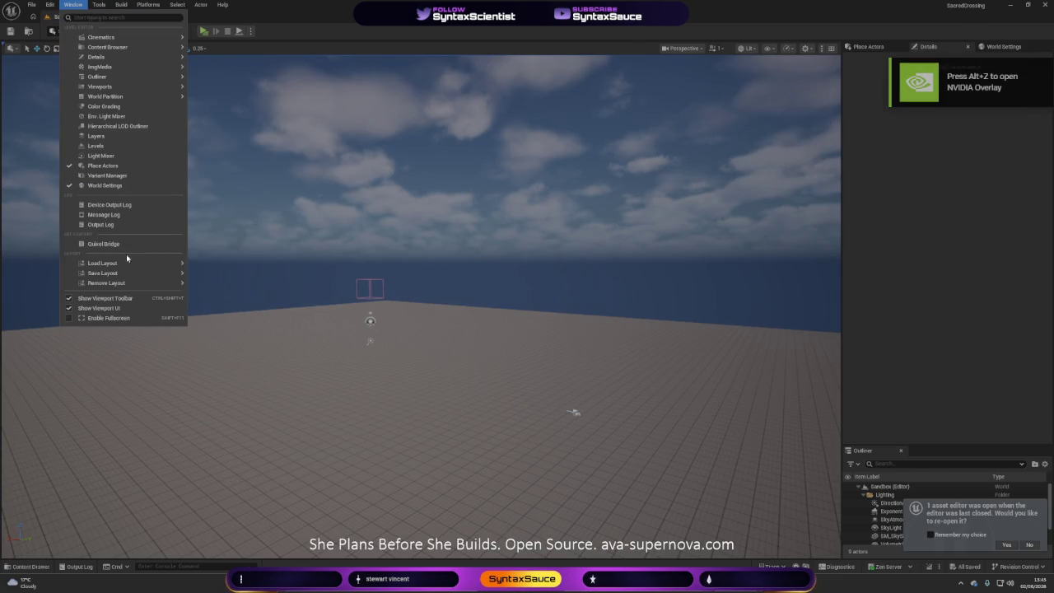
left_click(104, 224)
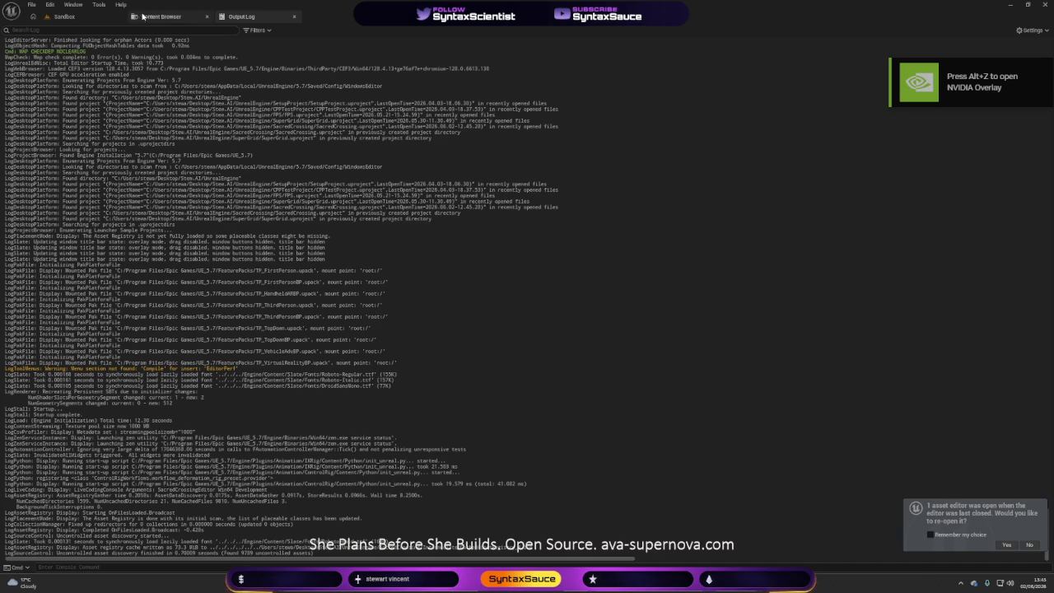
left_click(142, 17)
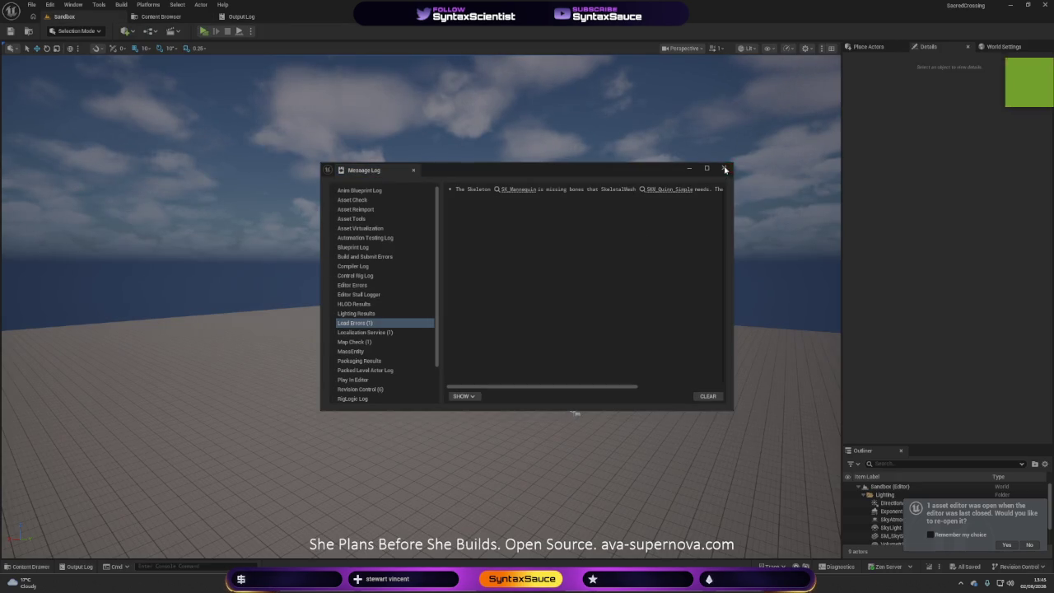
left_click(724, 169)
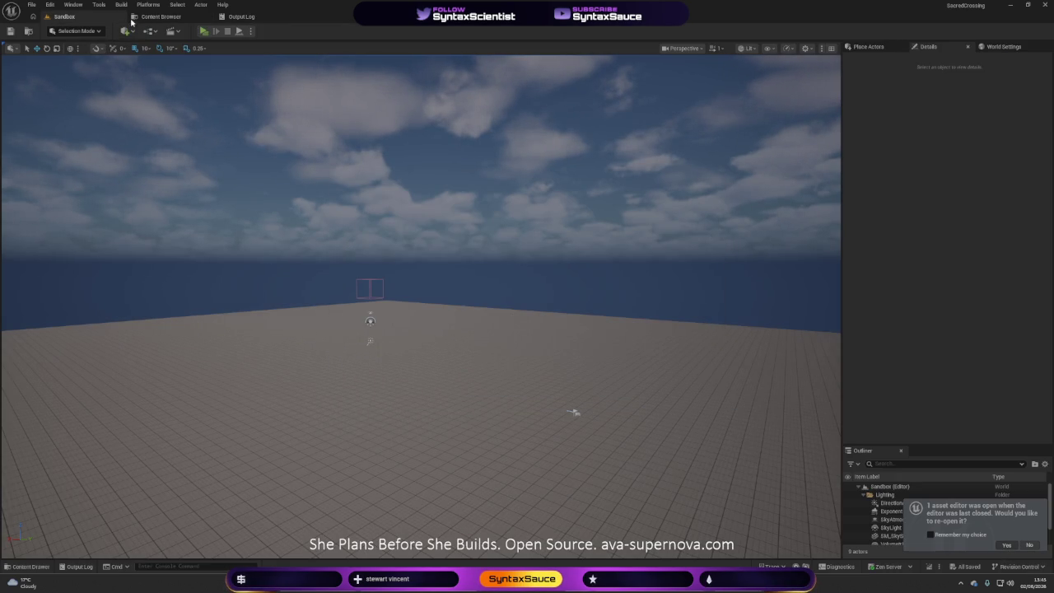
left_click(1006, 544)
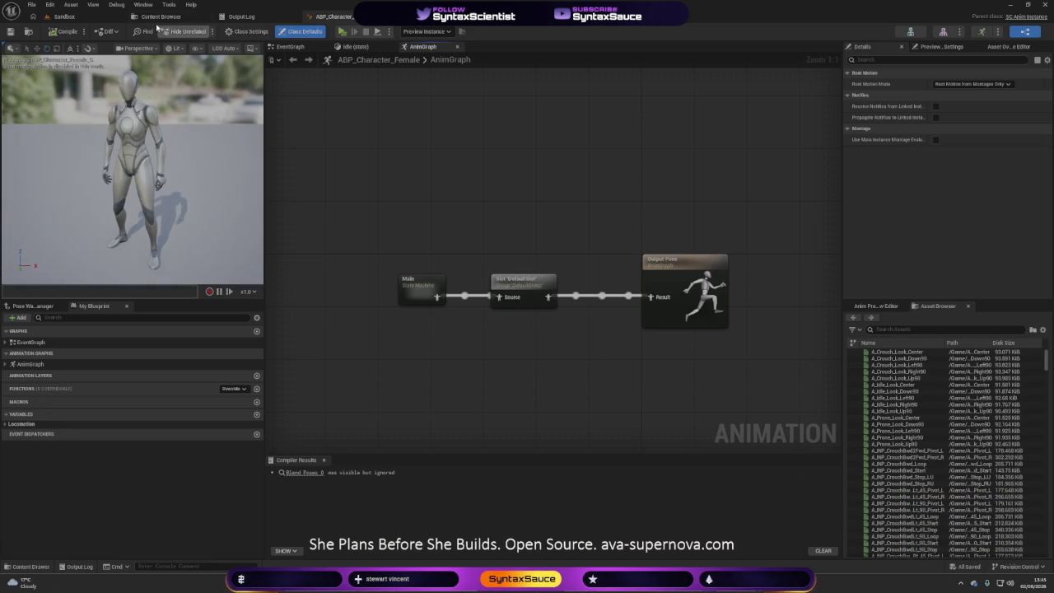
left_click(71, 18)
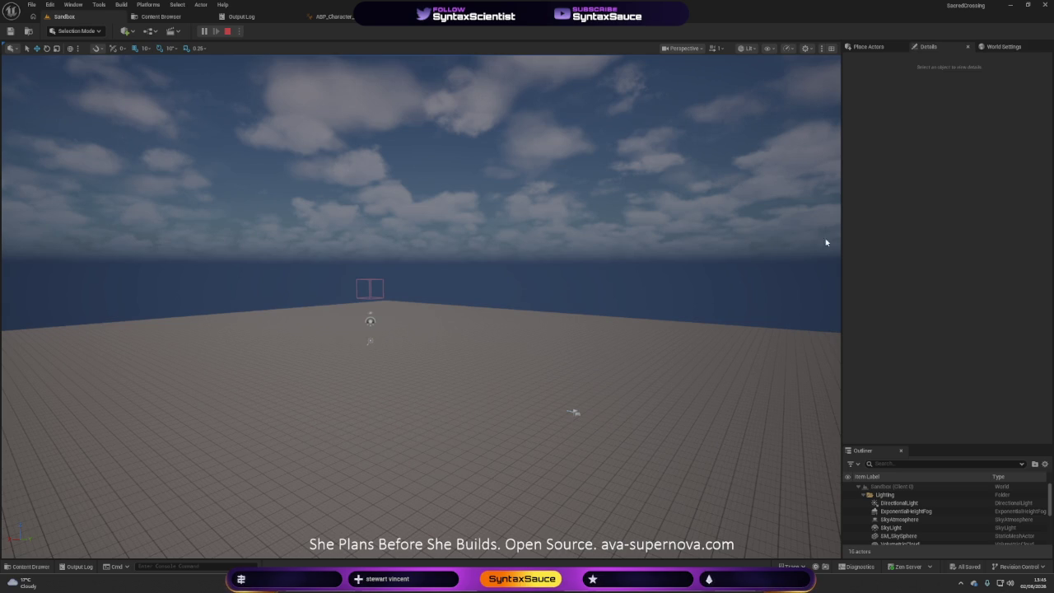
left_click(246, 16)
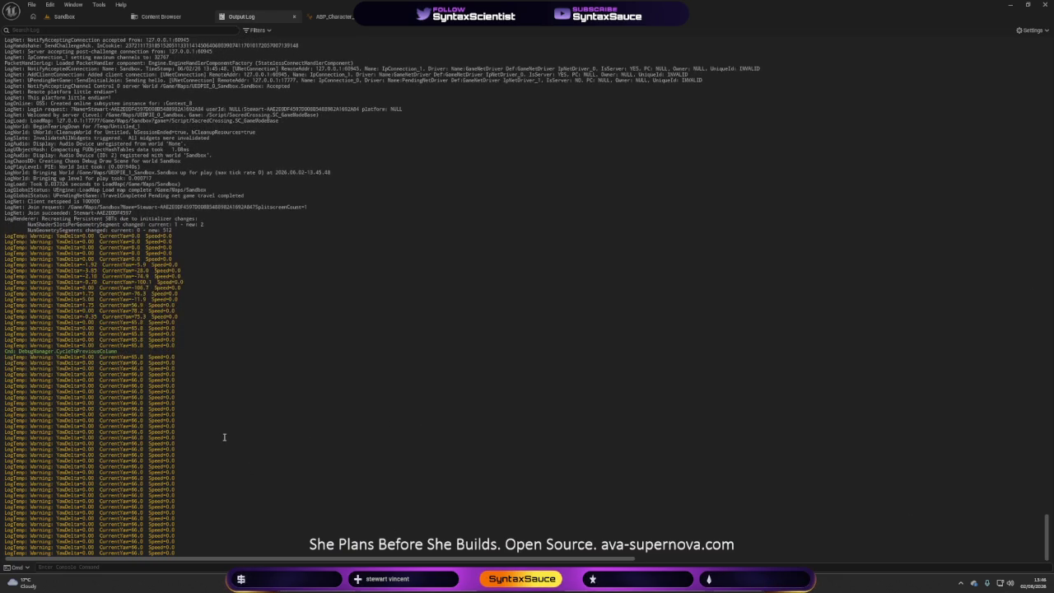
- Find and select the LogTemp YawDelta and CurrentYaw warnings in the Output Log, then return to the blueprint
scroll(220, 439, "up", 2)
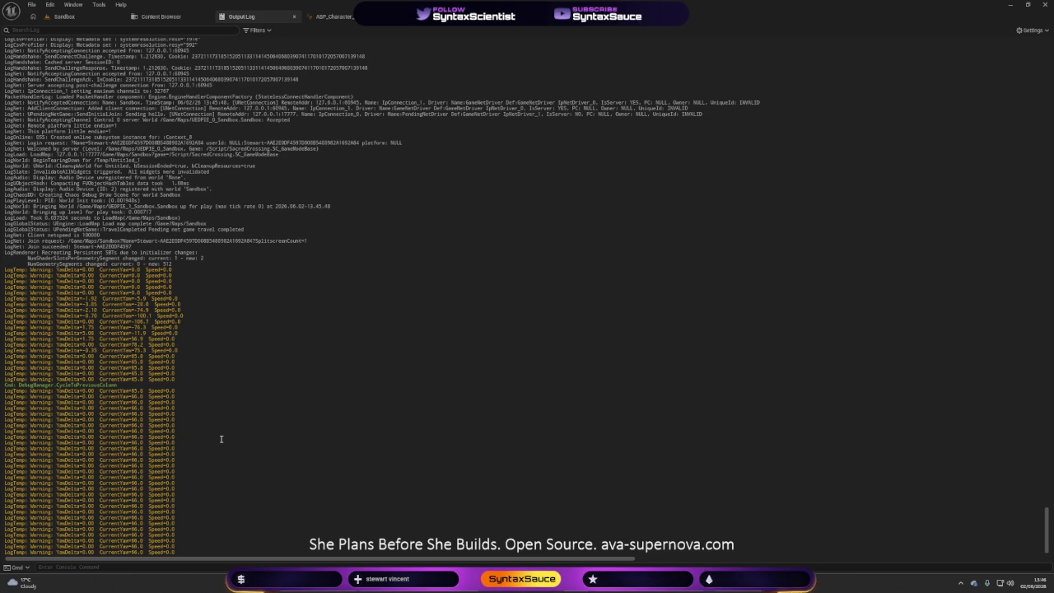
scroll(226, 509, "down", 10)
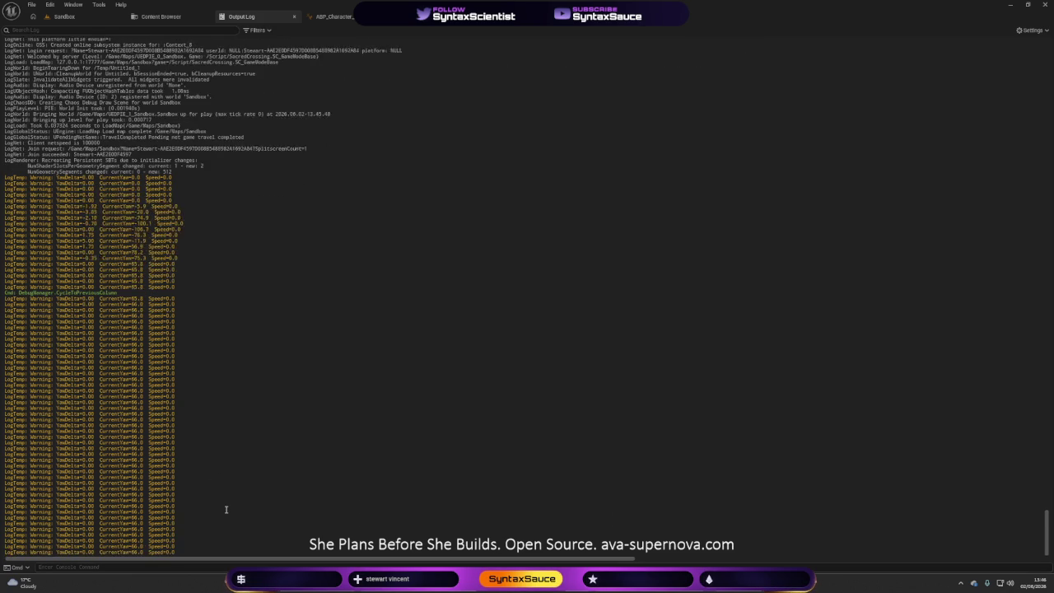
scroll(197, 474, "up", 8)
mouse_move(176, 419)
left_mouse_down()
mouse_move(50, 372)
mouse_move(16, 229)
mouse_move(4, 223)
left_mouse_up()
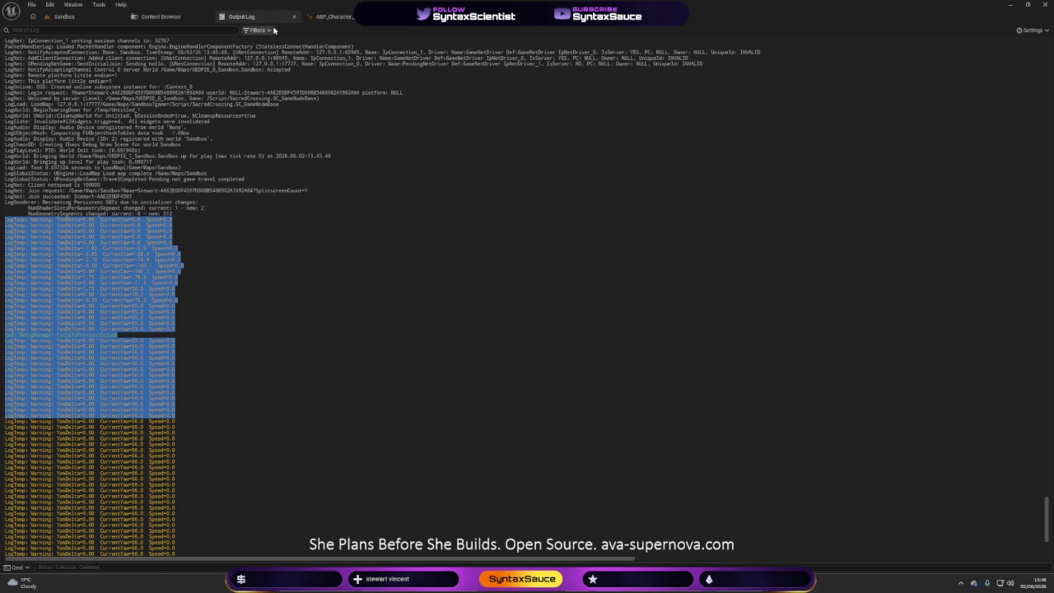
left_click(329, 371)
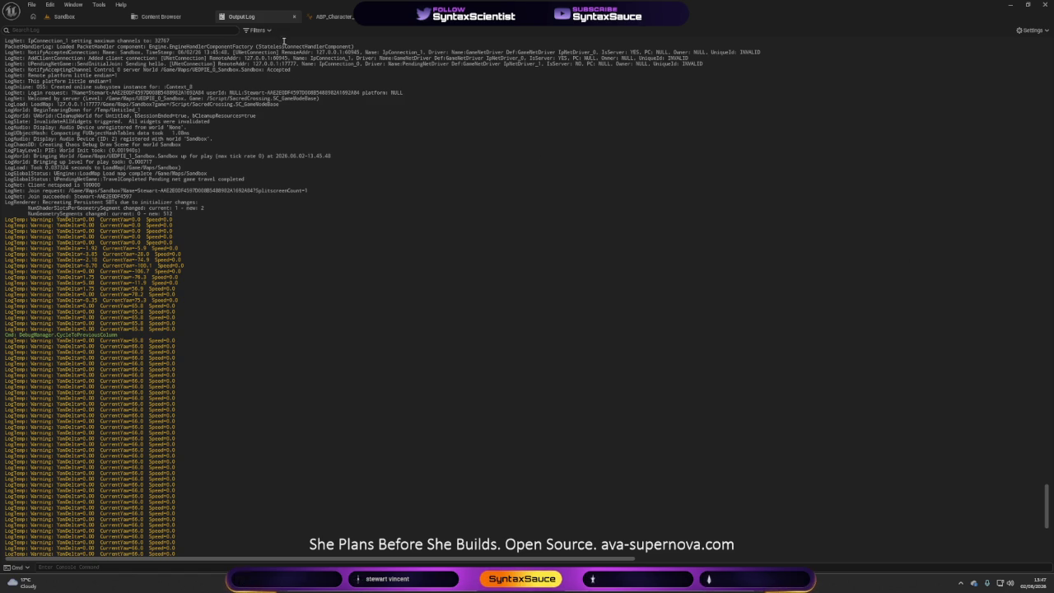
left_click(321, 17)
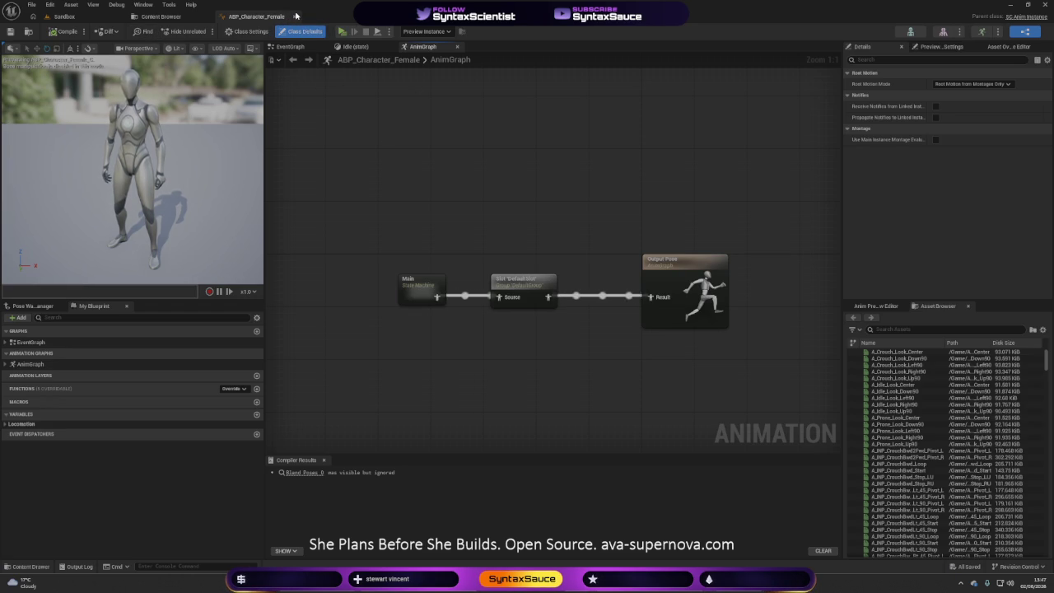
- Cycle the Content Browser, ABP_Character_Female and Sandbox tabs, quit the editor, and return to Ava Supernova
left_click(182, 18)
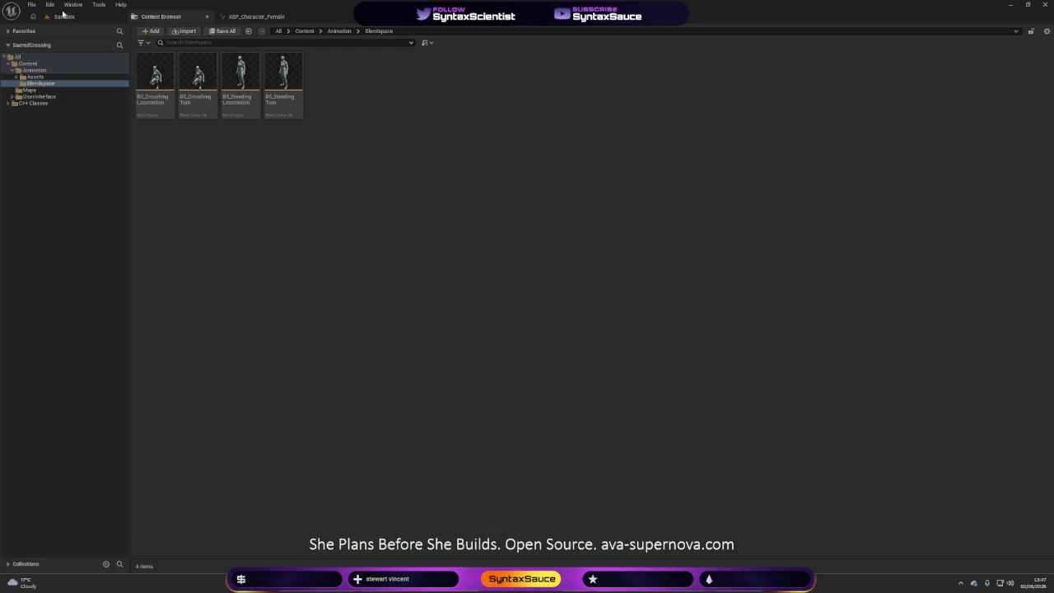
left_click(284, 17)
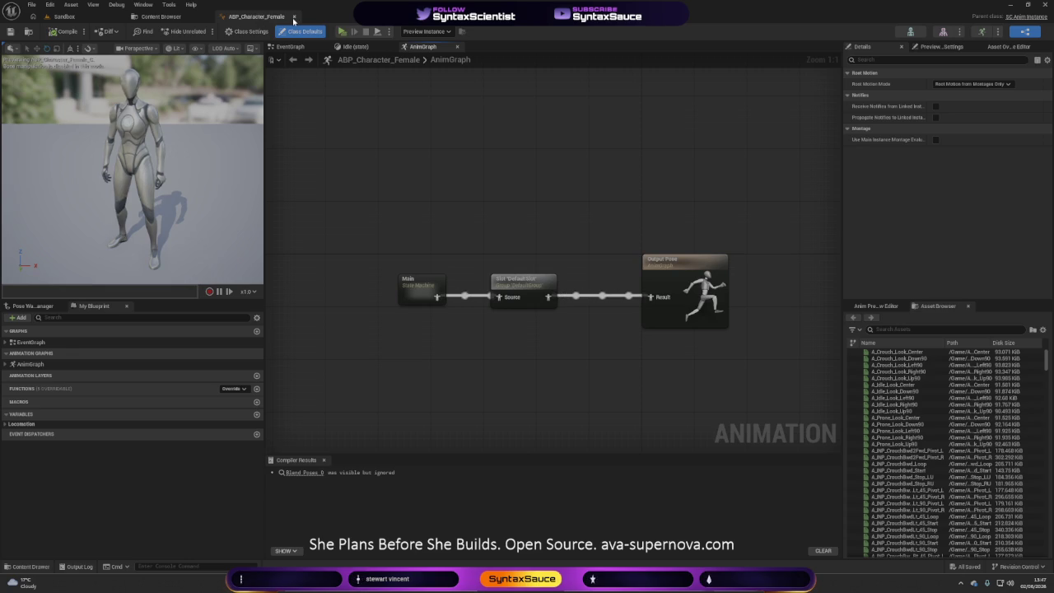
left_click(66, 17)
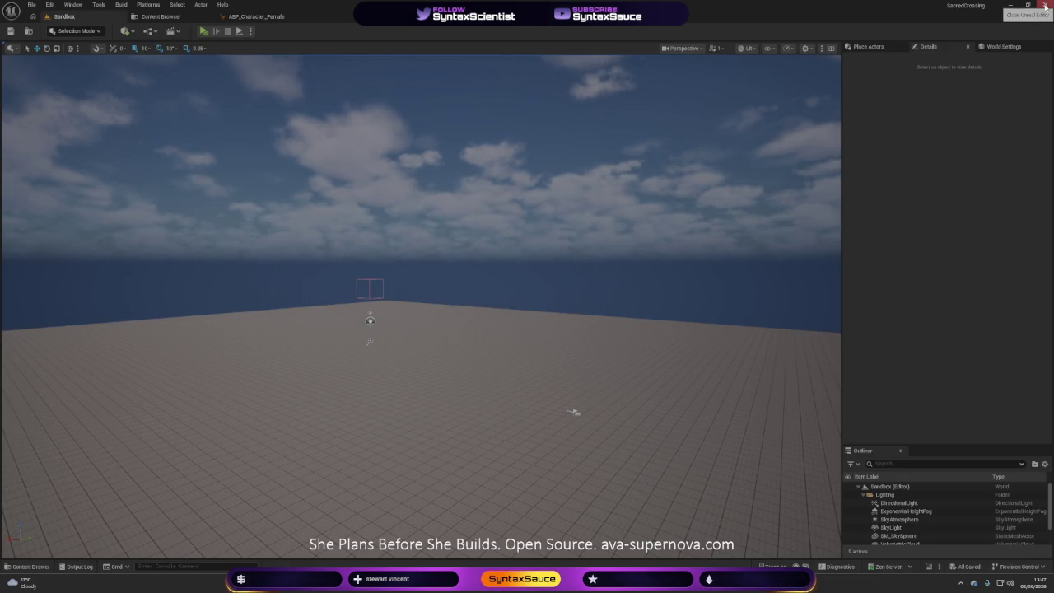
left_click(1043, 5)
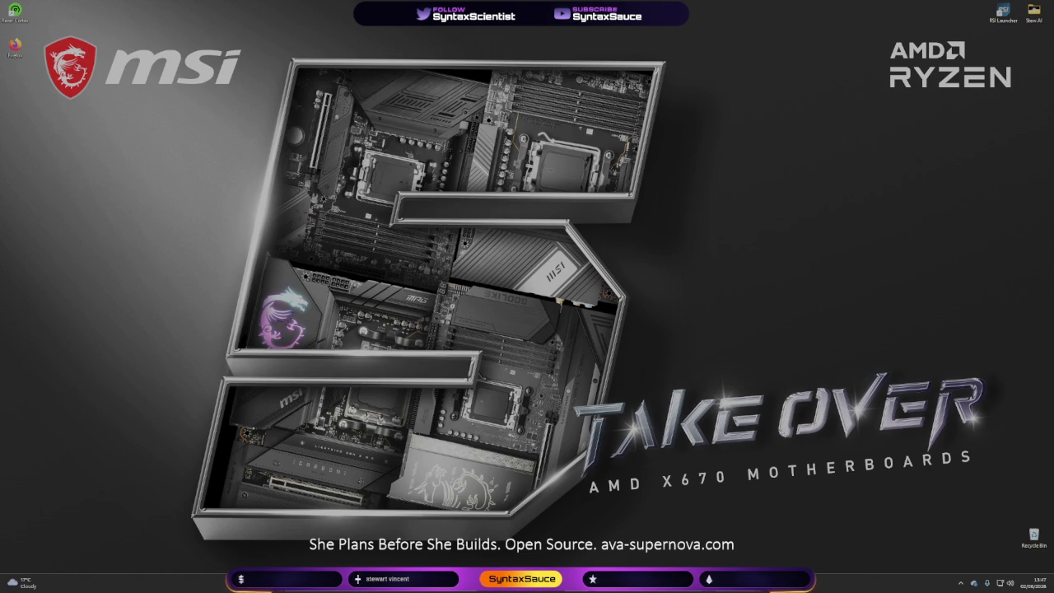
key("alt+Tab")
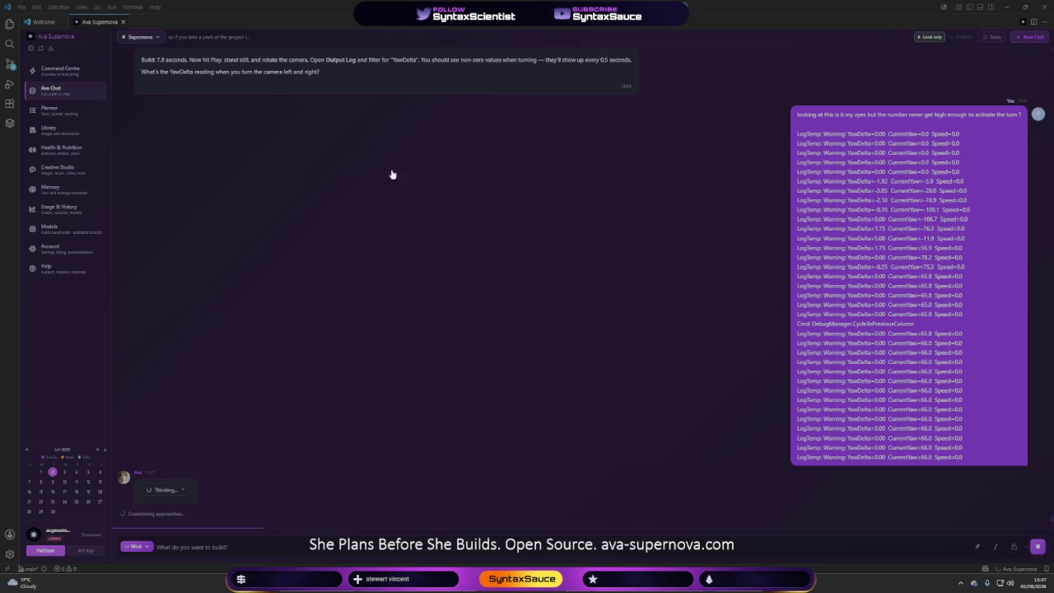
key("super+d")
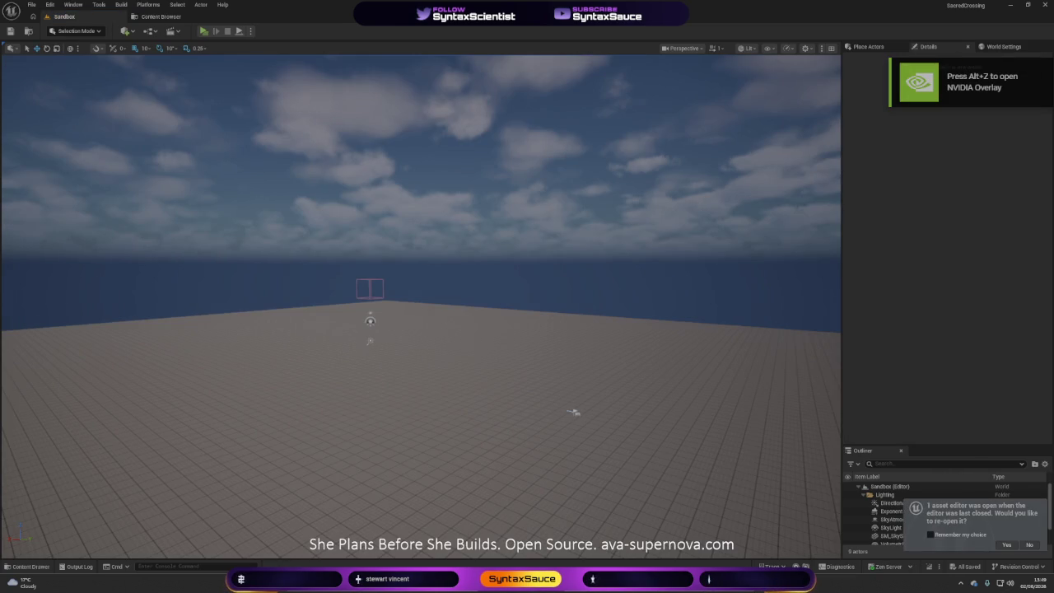
- Play the Sandbox level, dismiss the SK_Mannequin missing-bones Load Errors, and choose Window > Output Log
left_click(204, 30)
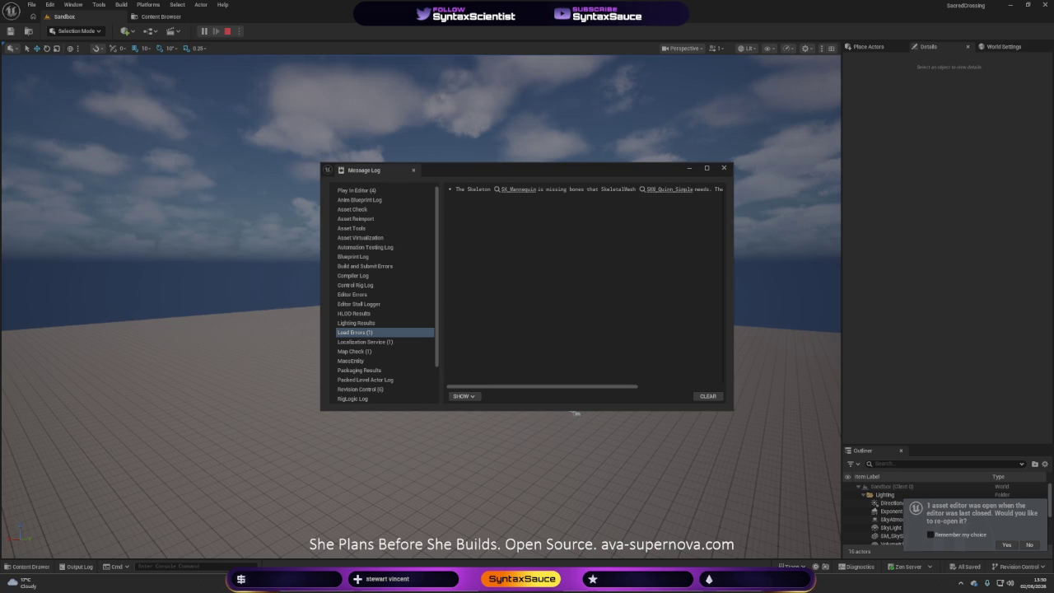
left_click(724, 168)
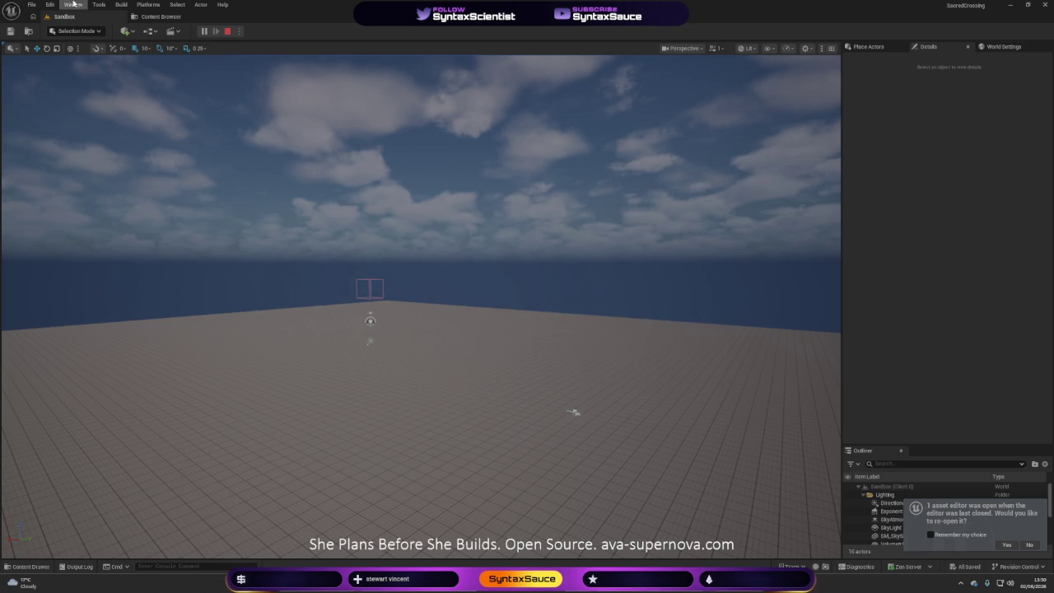
left_click(72, 5)
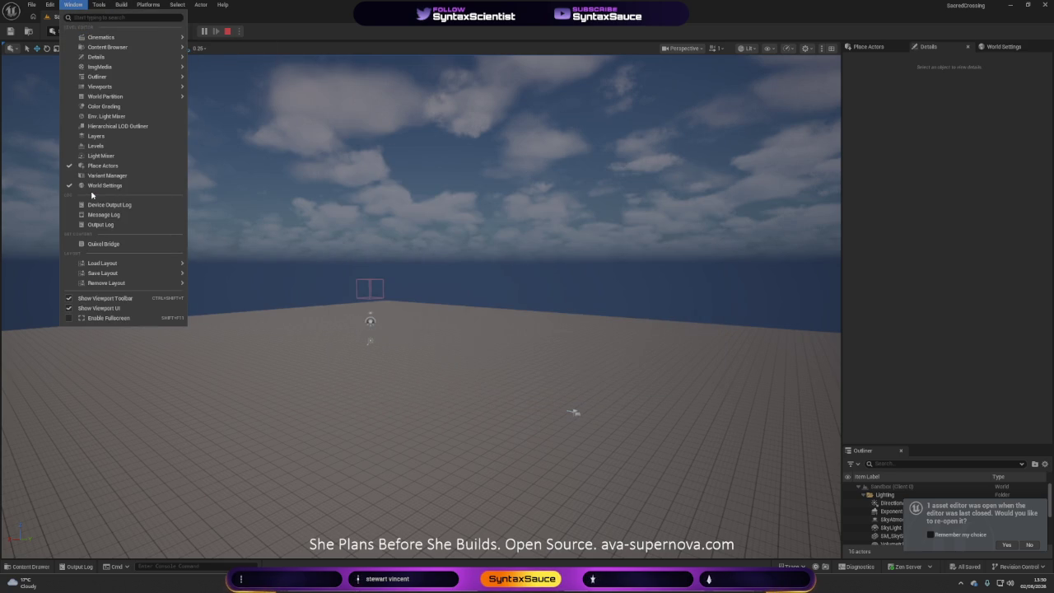
mouse_move(114, 283)
left_click(103, 225)
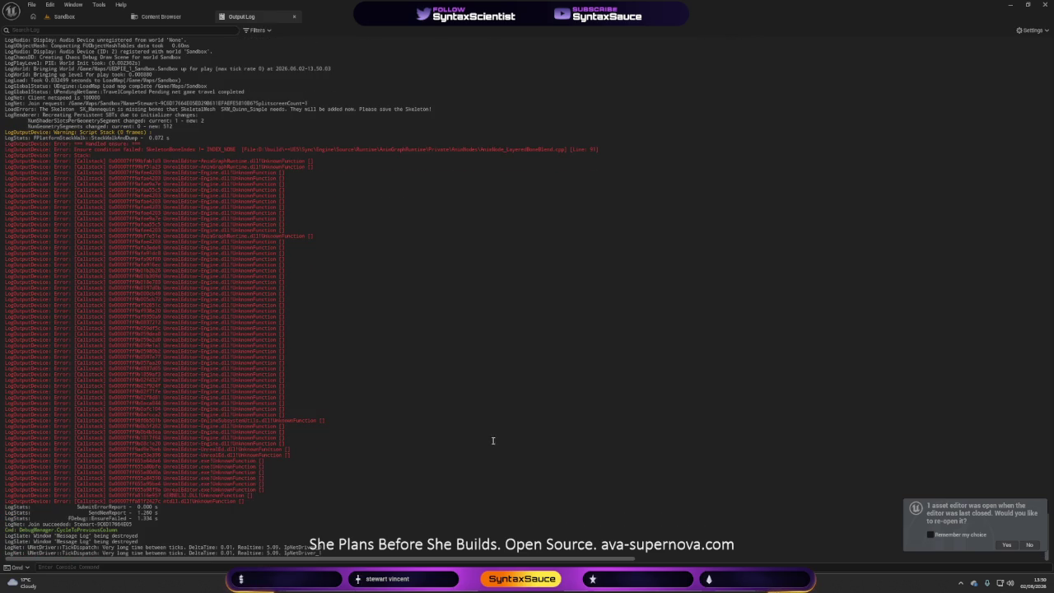
- Select the missing-bone load error and LayeredBoneBlend callstack lines in the Output Log
mouse_move(335, 549)
left_mouse_down()
mouse_move(165, 527)
mouse_move(4, 115)
left_mouse_up()
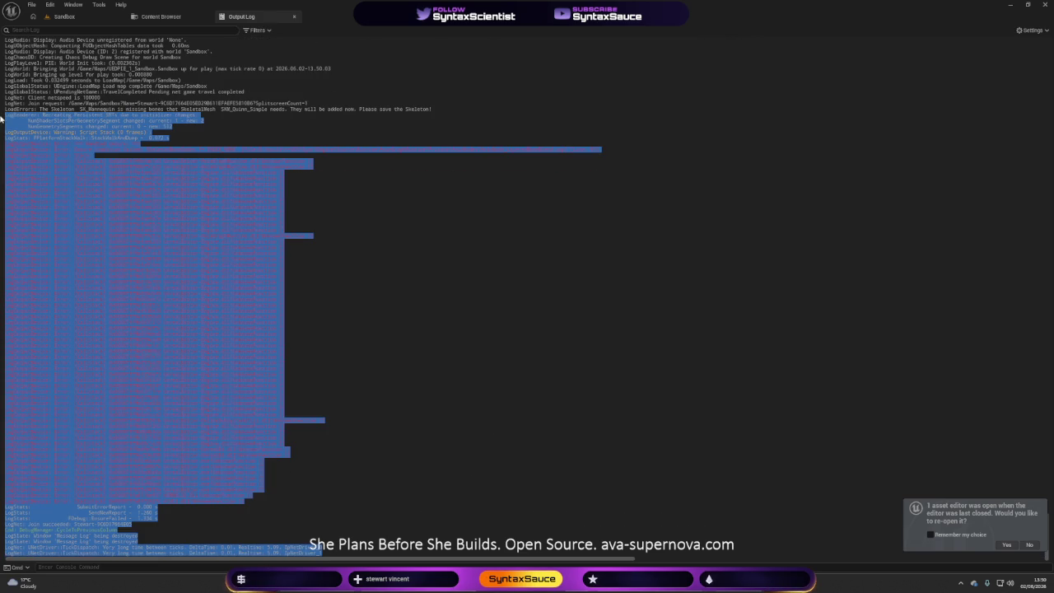
left_click(572, 427)
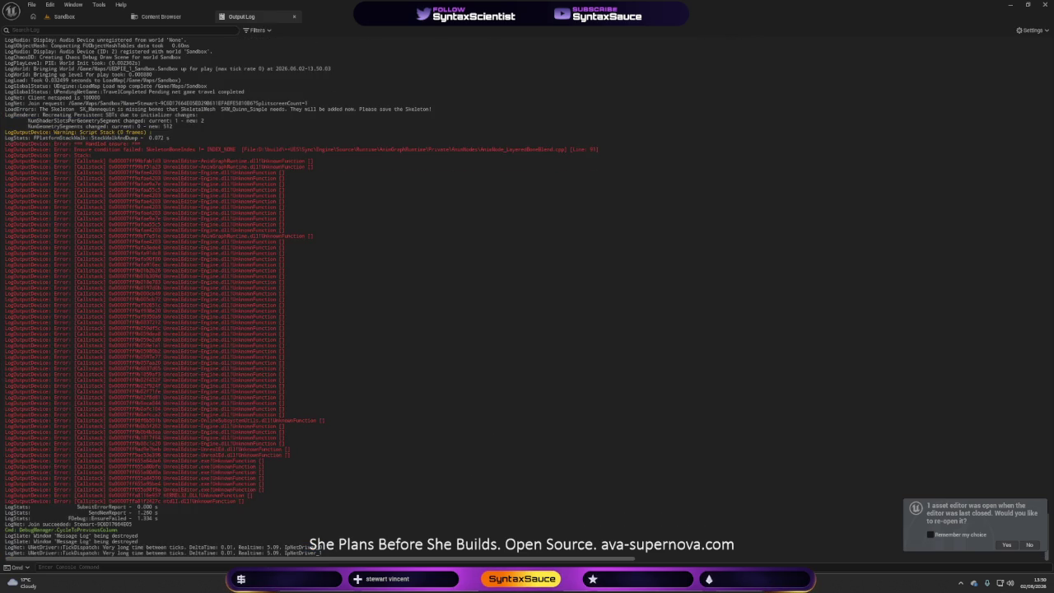
scroll(572, 426, "down", 10)
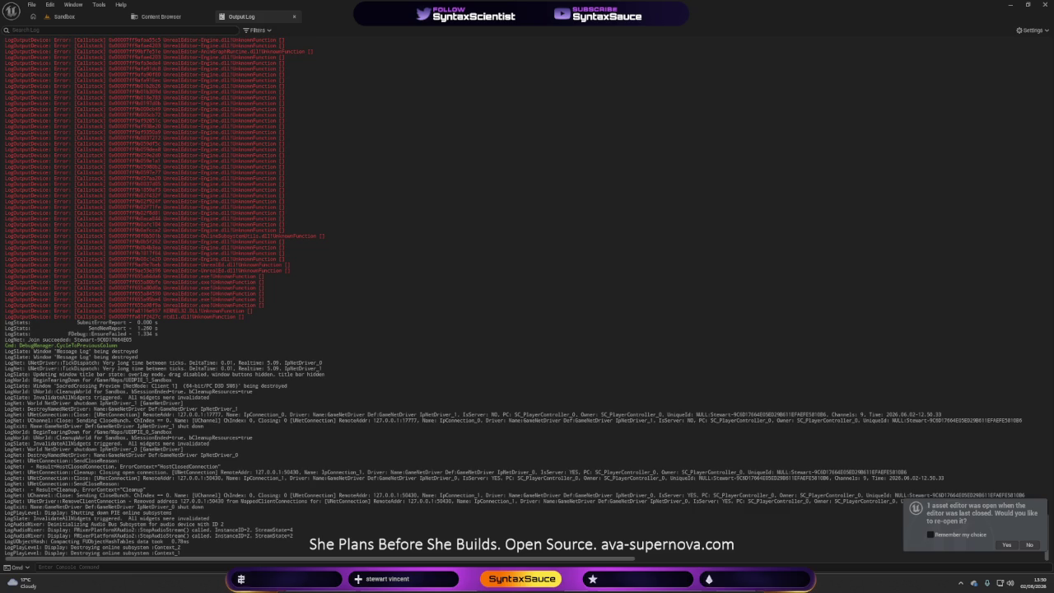
left_click(176, 17)
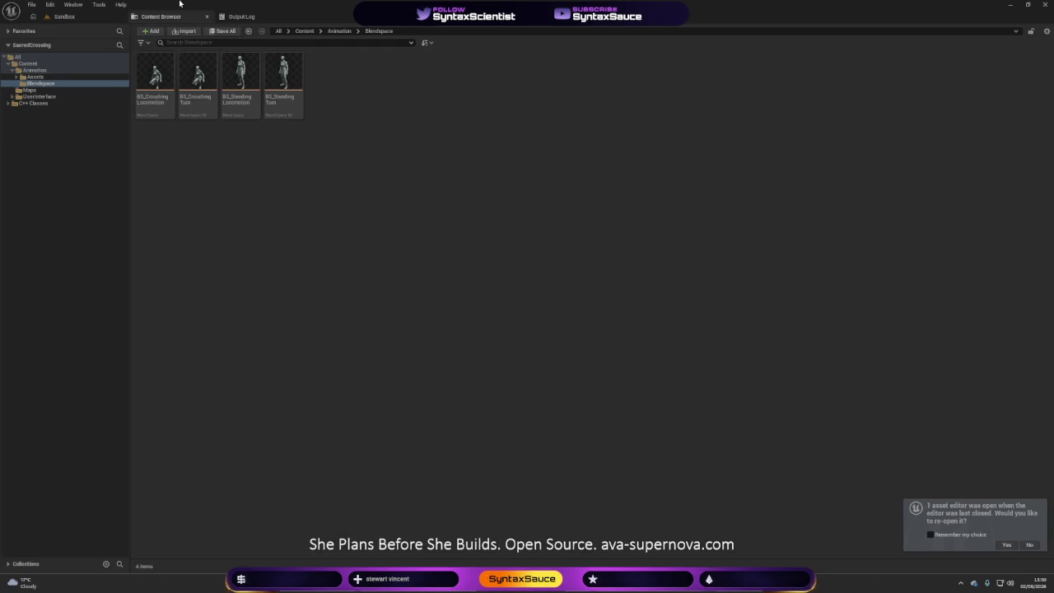
left_click(243, 20)
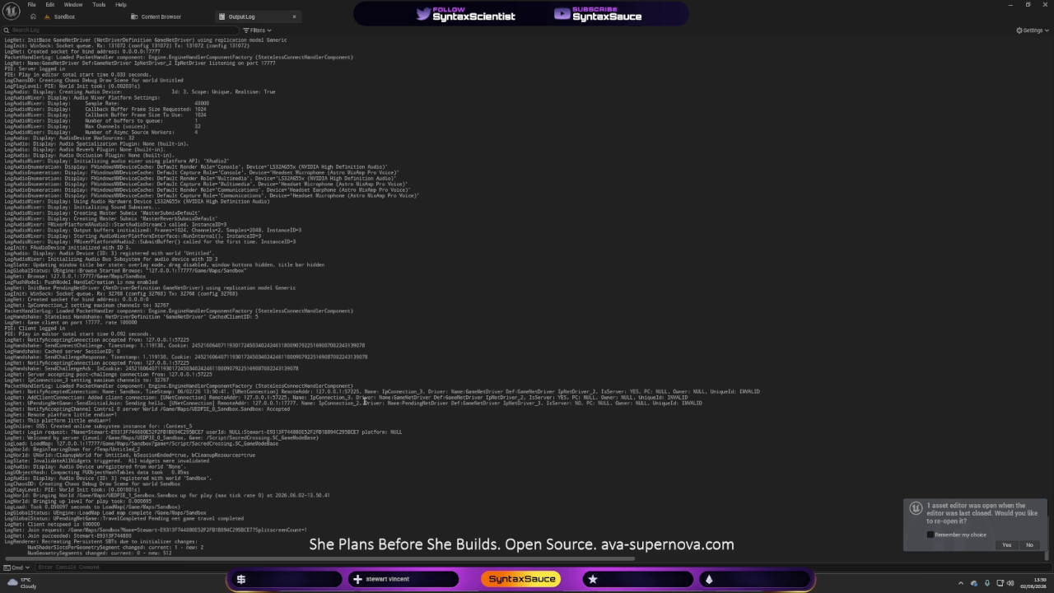
- Scroll through the rest of the error callstack, then return to the Sandbox level viewport
scroll(362, 403, "up", 2)
scroll(366, 423, "down", 1)
scroll(276, 377, "up", 5)
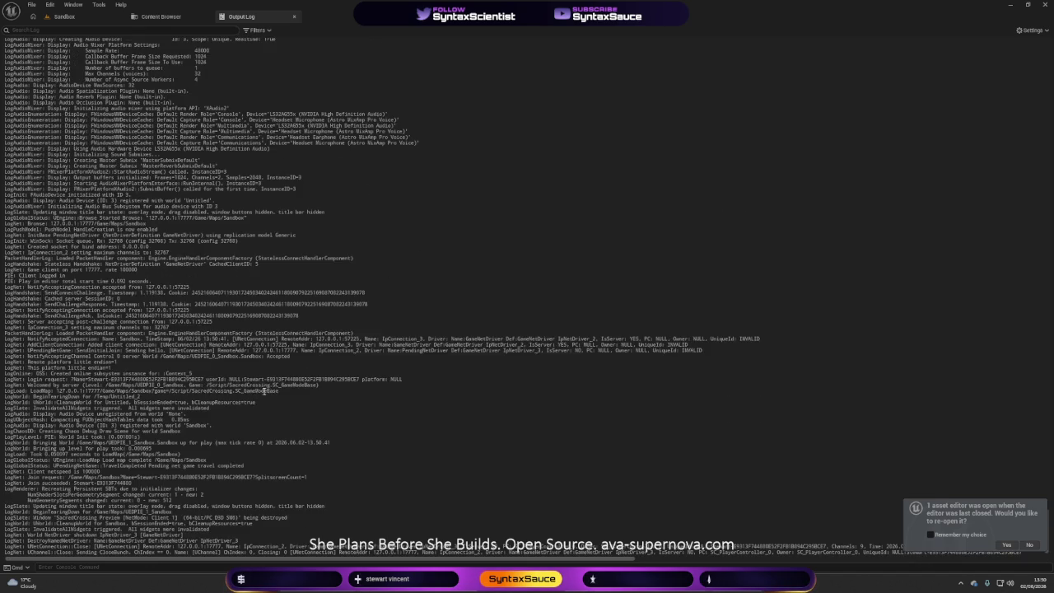
scroll(276, 376, "up", 15)
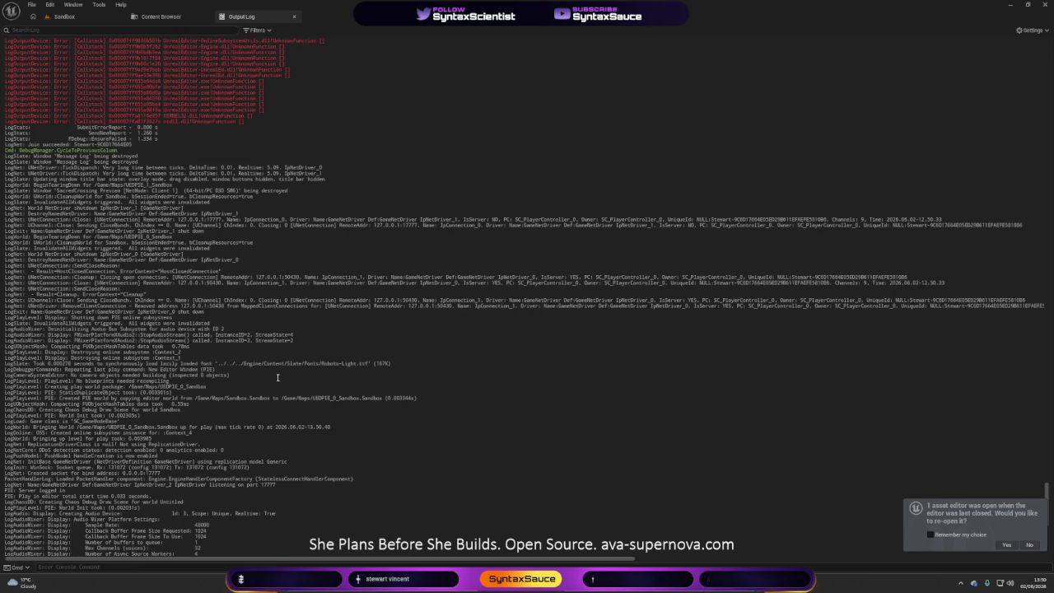
scroll(278, 376, "down", 20)
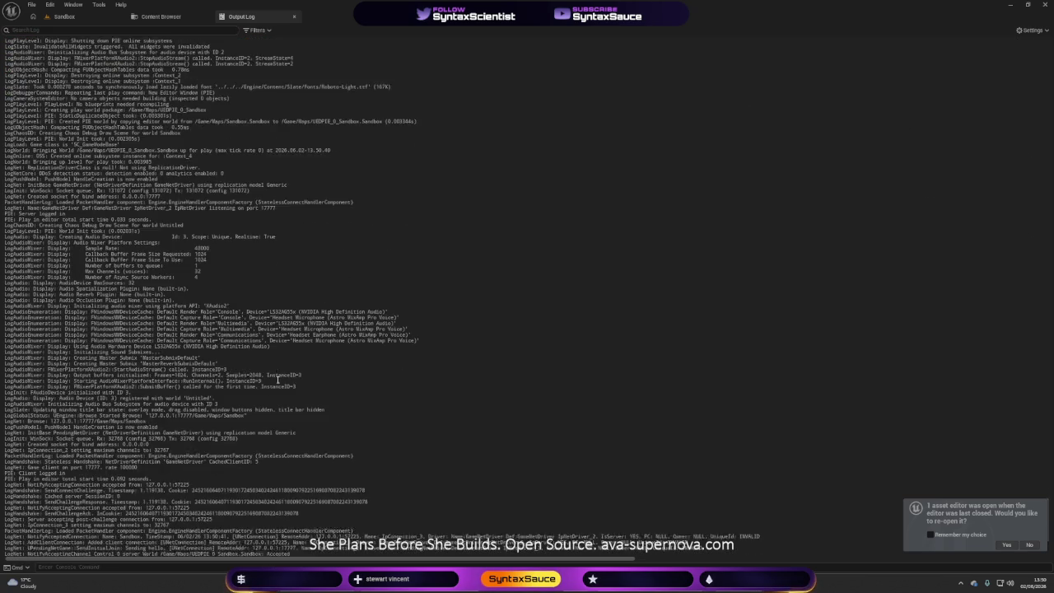
scroll(276, 387, "down", 6)
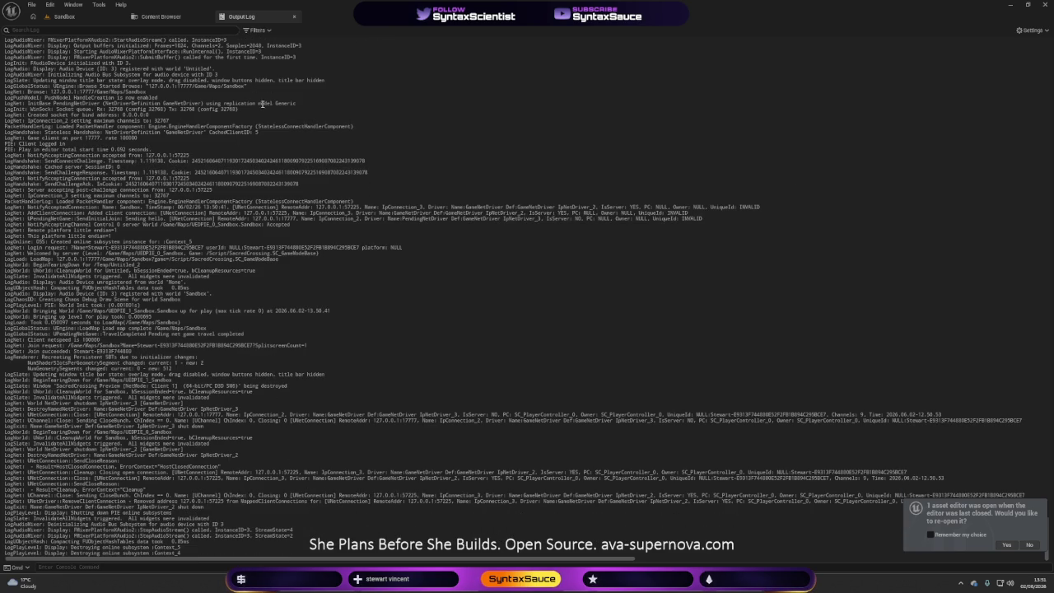
left_click(64, 16)
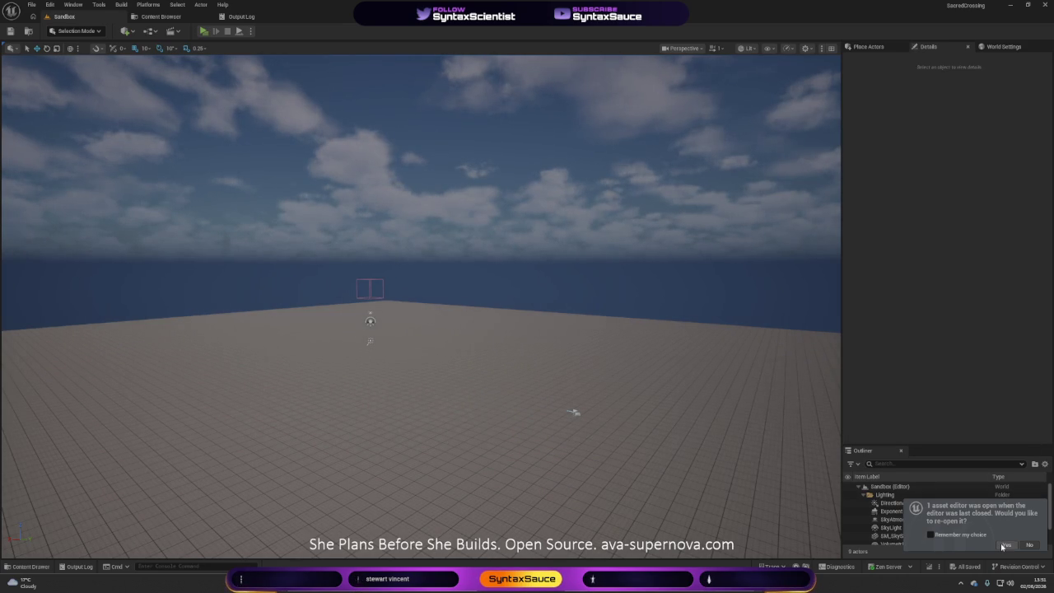
- Close the editor, then bring up the Blendspace assets with the SK_Mannequin missing-bones load error
left_click(1042, 5)
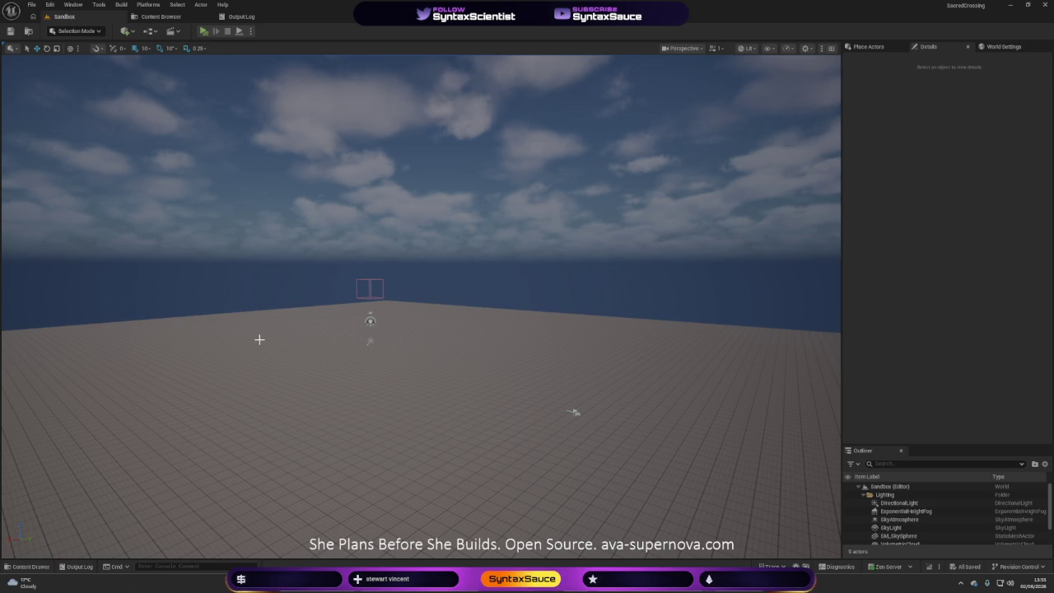
left_click(179, 20)
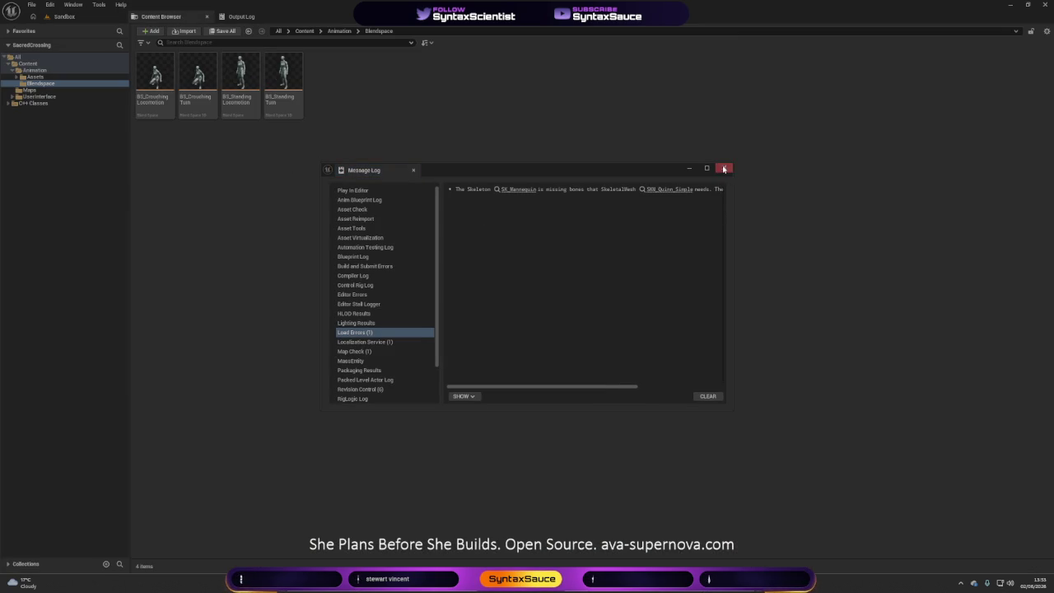
- Follow the error's SK_Mannequin and SKM_Quinn_Simple links and open the SKM_Quinn_Simple mesh
left_click(519, 190)
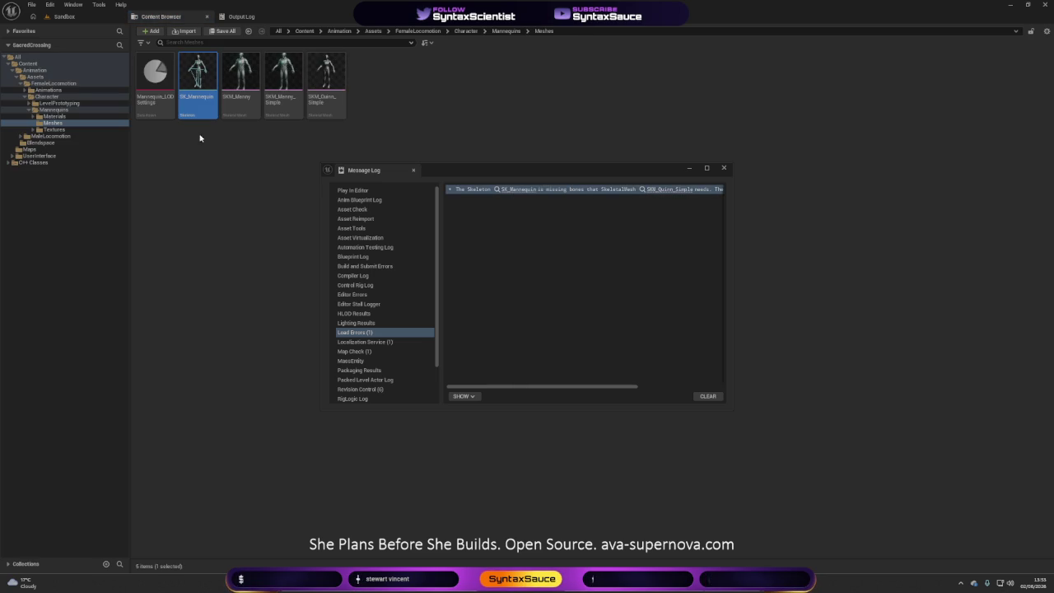
left_click(671, 190)
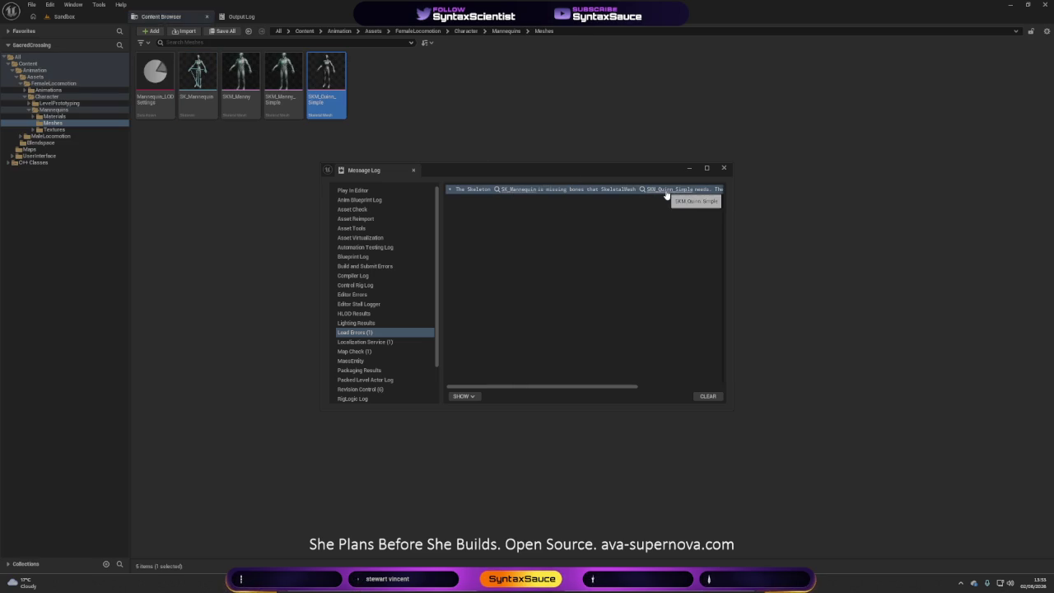
left_click(724, 168)
double_click(339, 102)
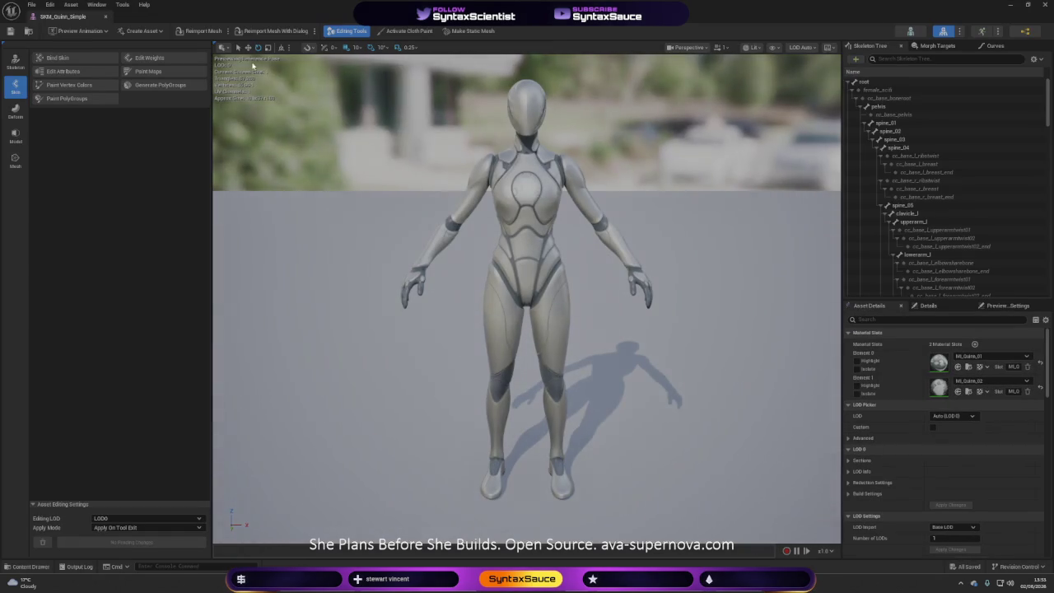
- Try saving SKM_Quinn_Simple twice, dismiss the validation failures, and close the mesh editor
key("ctrl+s")
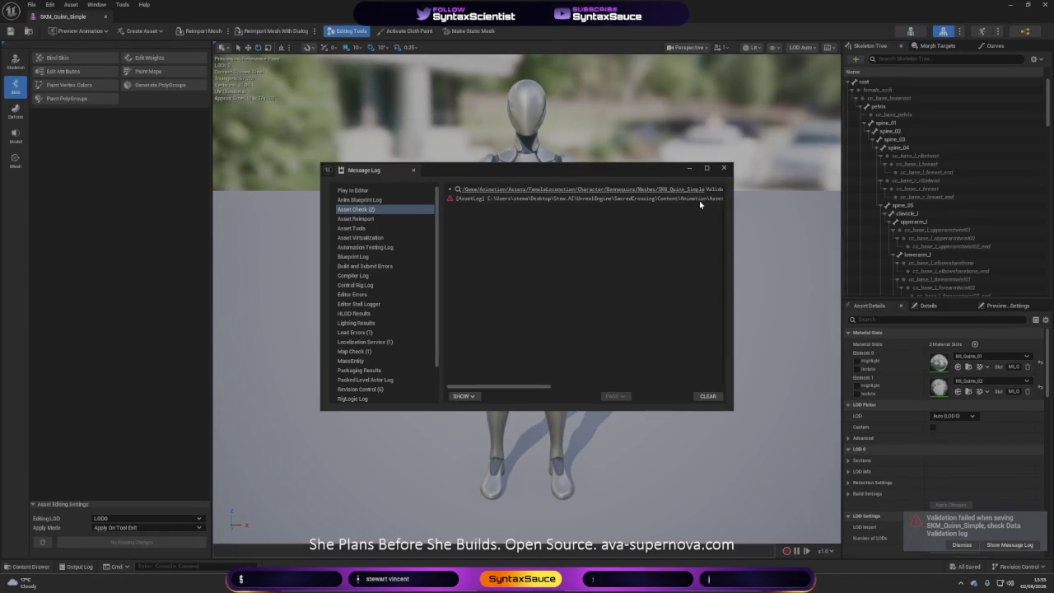
left_click_drag(522, 388, 583, 389)
left_click(951, 546)
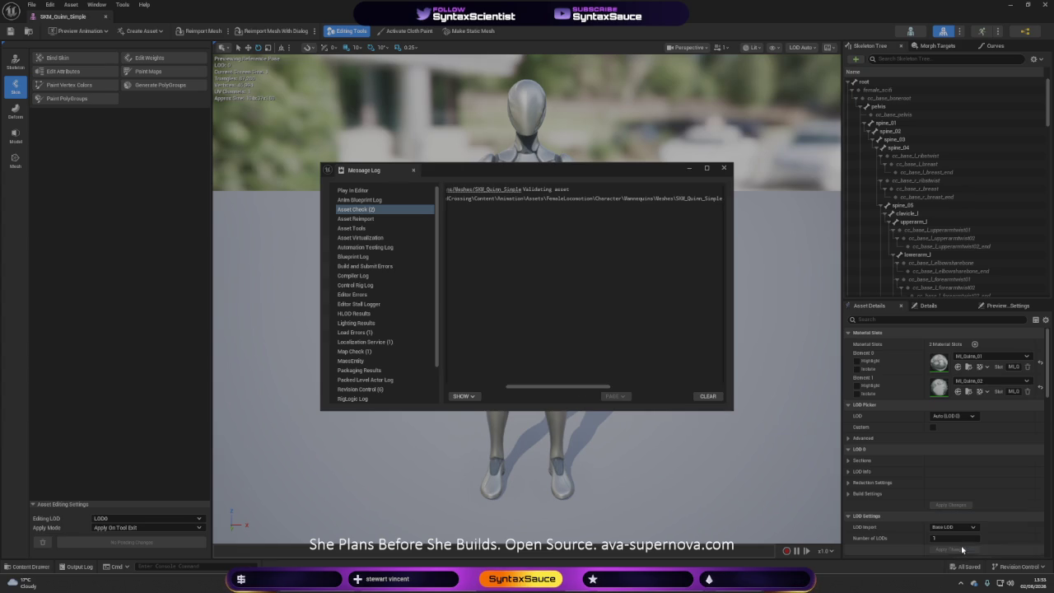
left_click(706, 395)
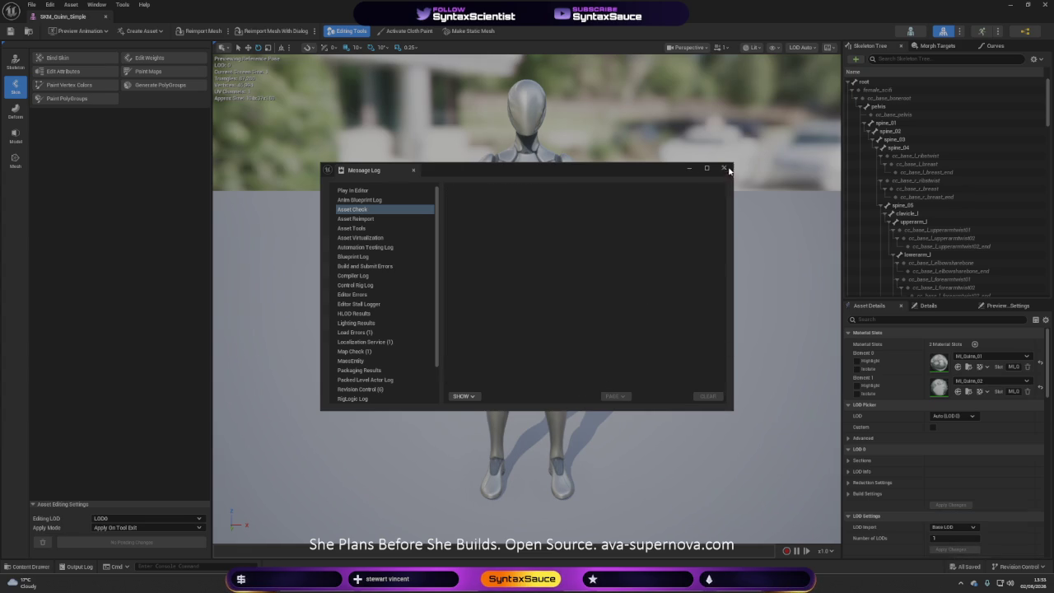
left_click(724, 168)
left_click(10, 31)
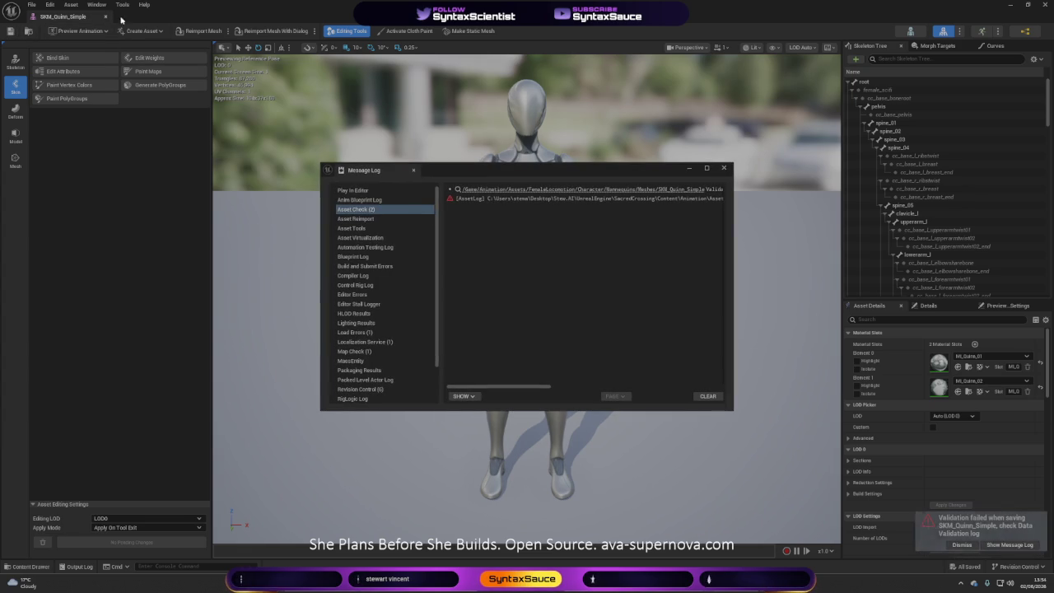
left_click(722, 168)
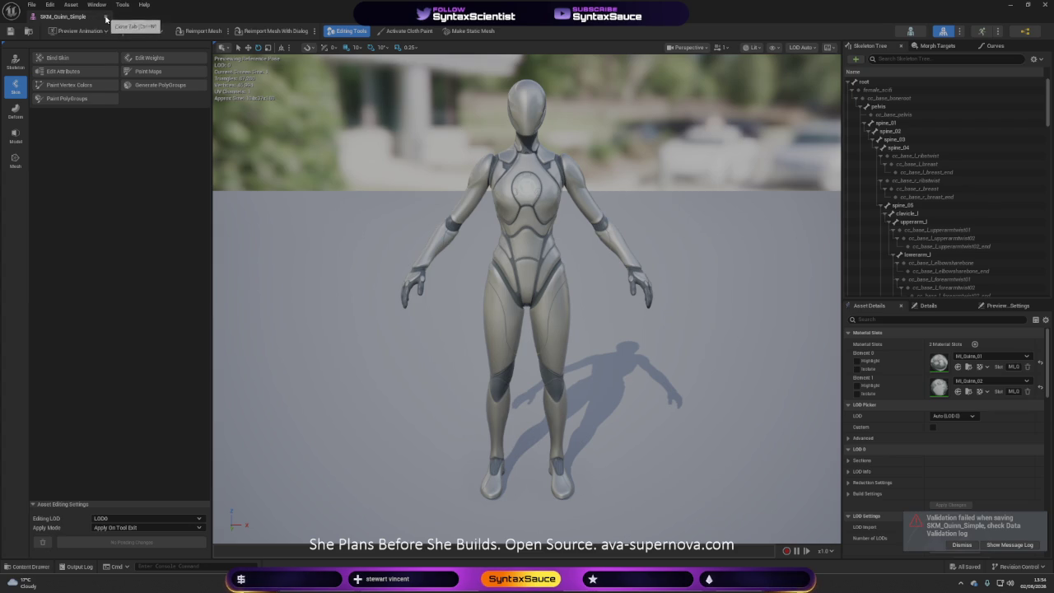
left_click(106, 17)
left_click(515, 237)
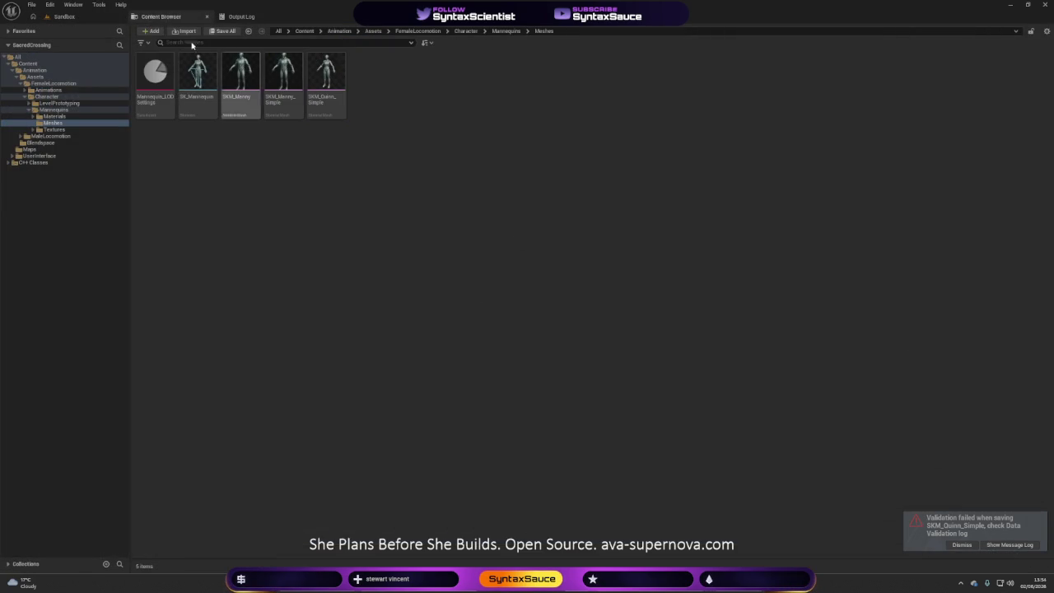
- Browse to Content > Animation, play the Sandbox level, and view its Output Log
left_click(304, 31)
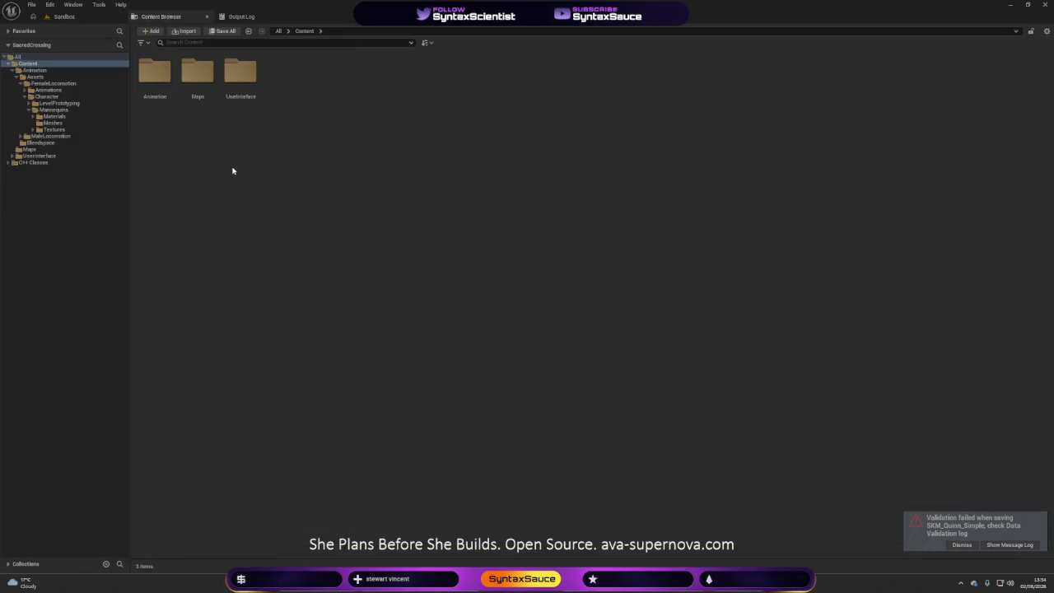
left_click(962, 545)
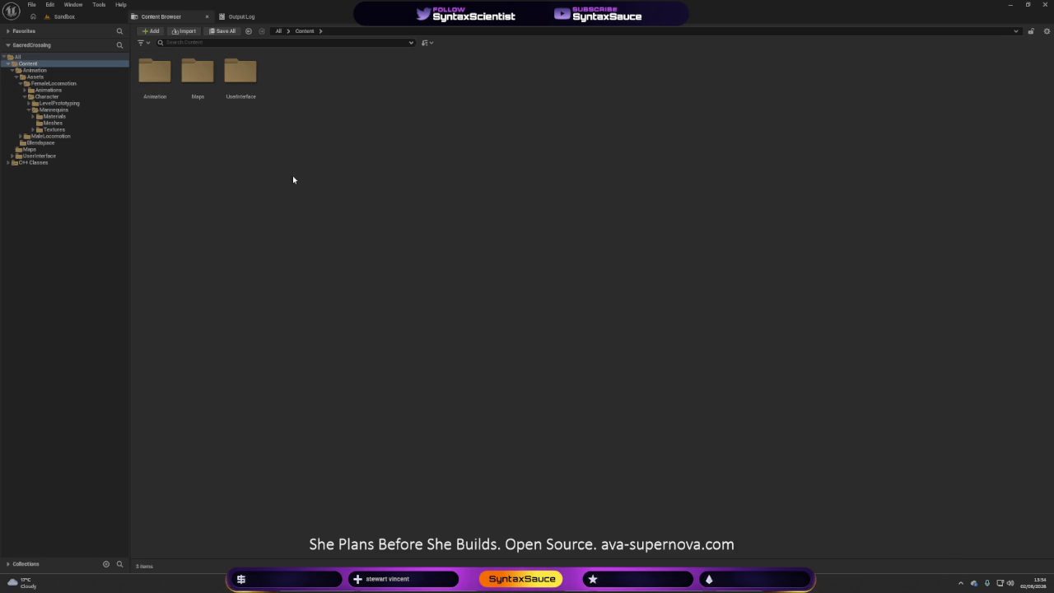
double_click(153, 87)
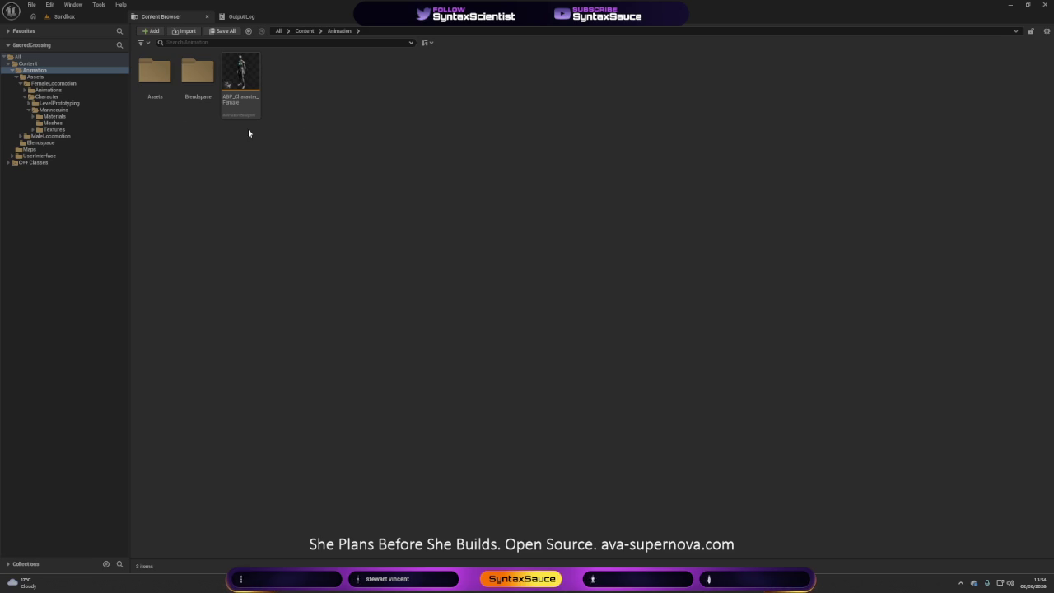
left_click(64, 17)
left_click(203, 32)
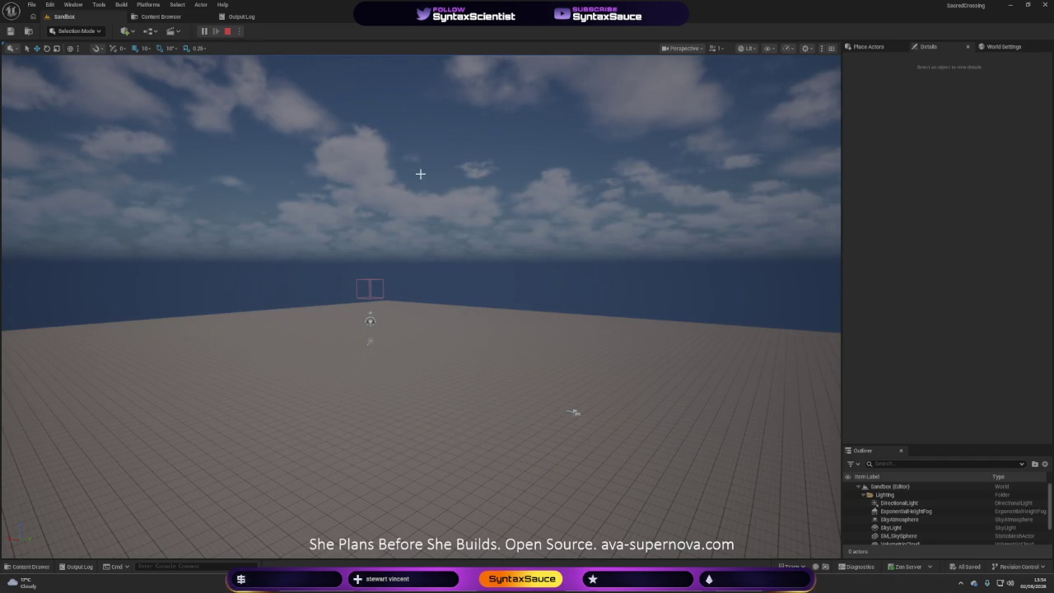
left_click(238, 16)
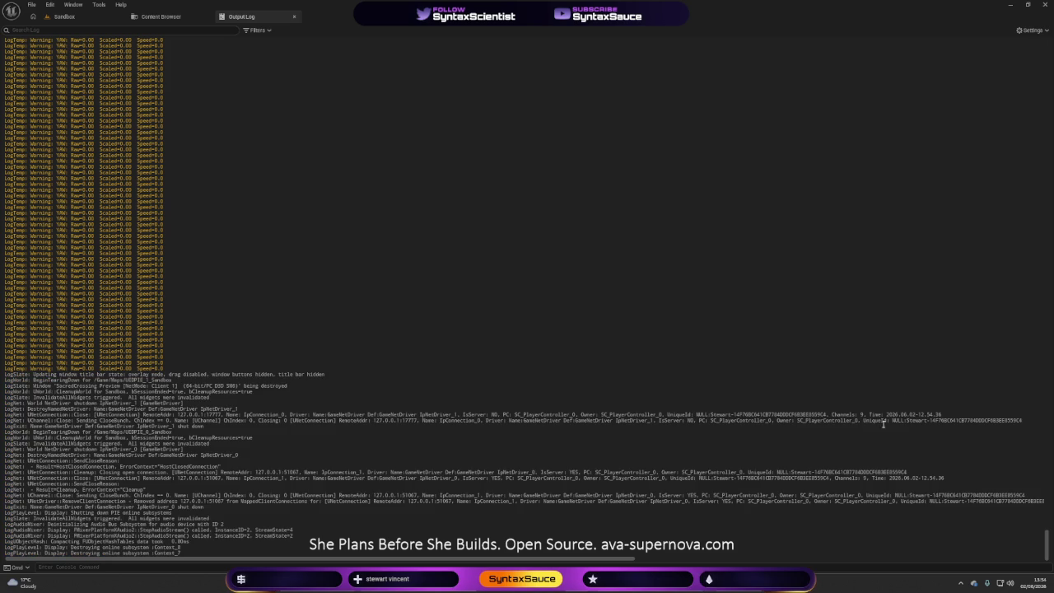
- Scroll through the Output Log's YAW Raw, Scaled and Speed warnings
scroll(736, 256, "up", 5)
left_click_drag(1047, 547, 1046, 495)
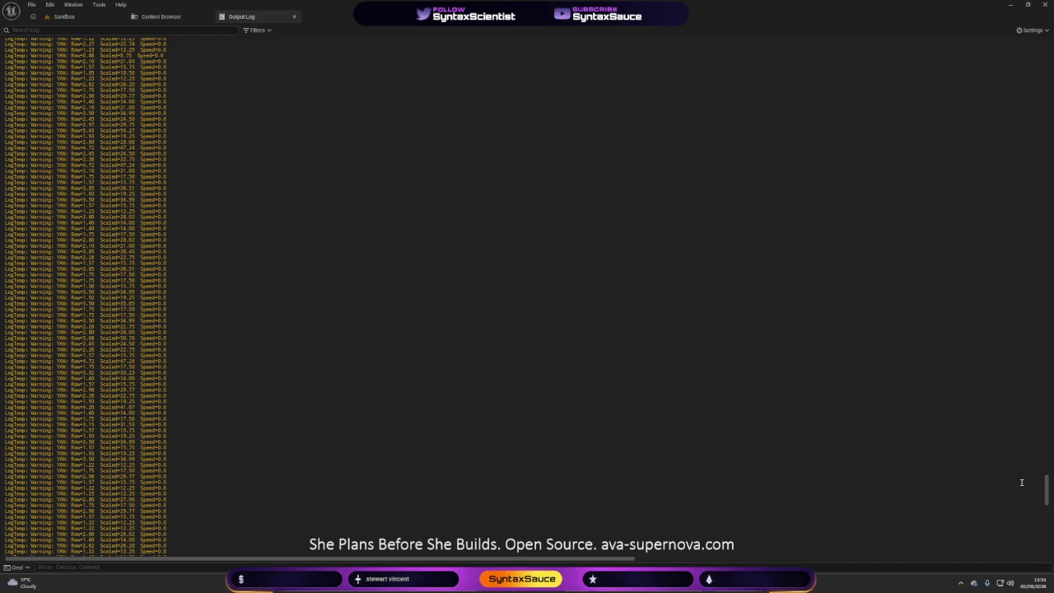
left_click_drag(1046, 493, 1046, 477)
scroll(760, 519, "down", 1)
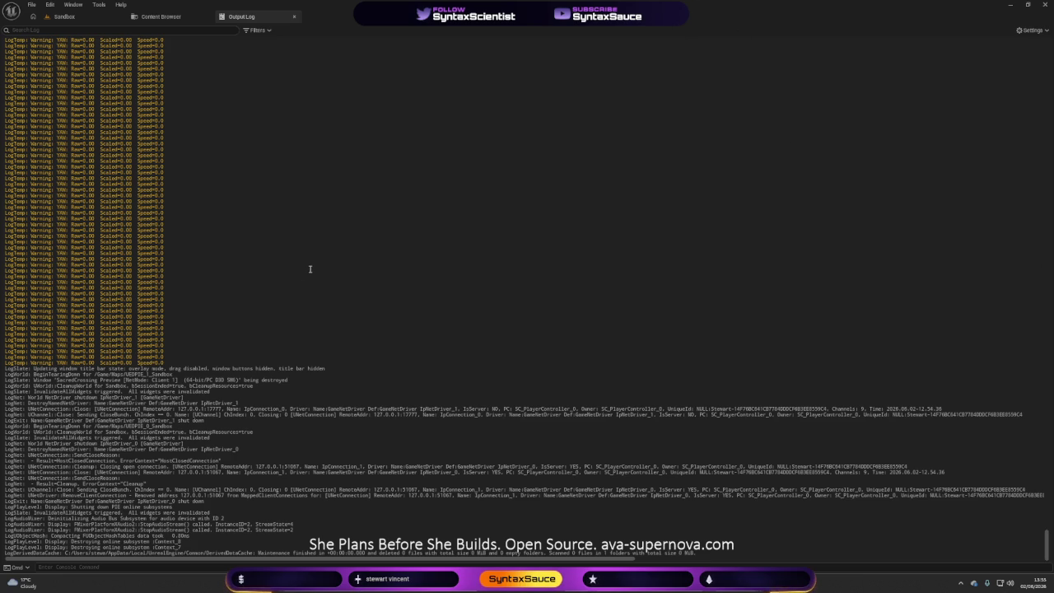
- Replay the last session with Alt+P, stop it, and select the new YAW log lines
key("alt+p")
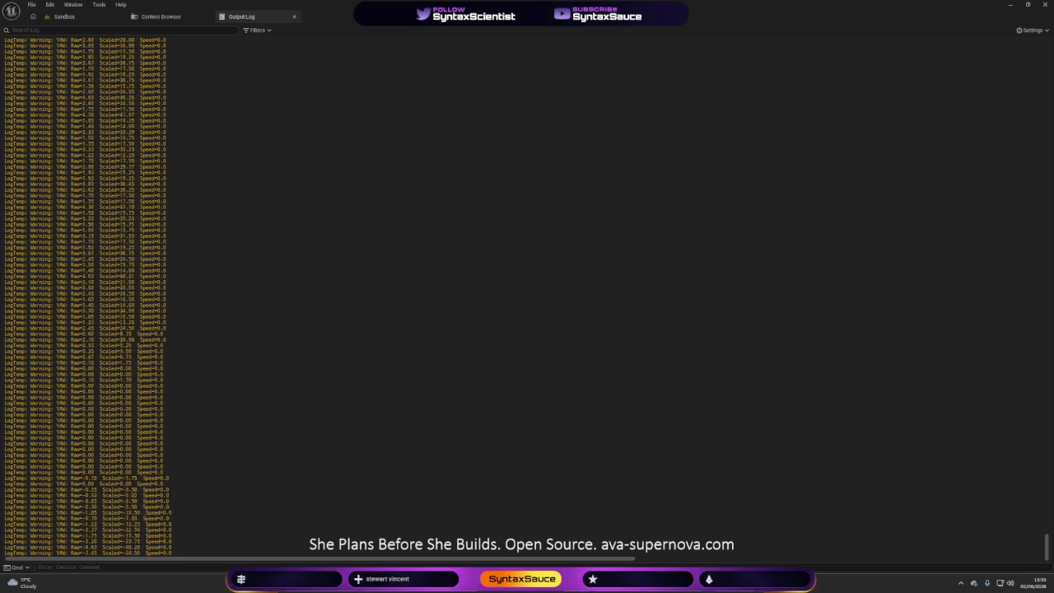
key("Escape")
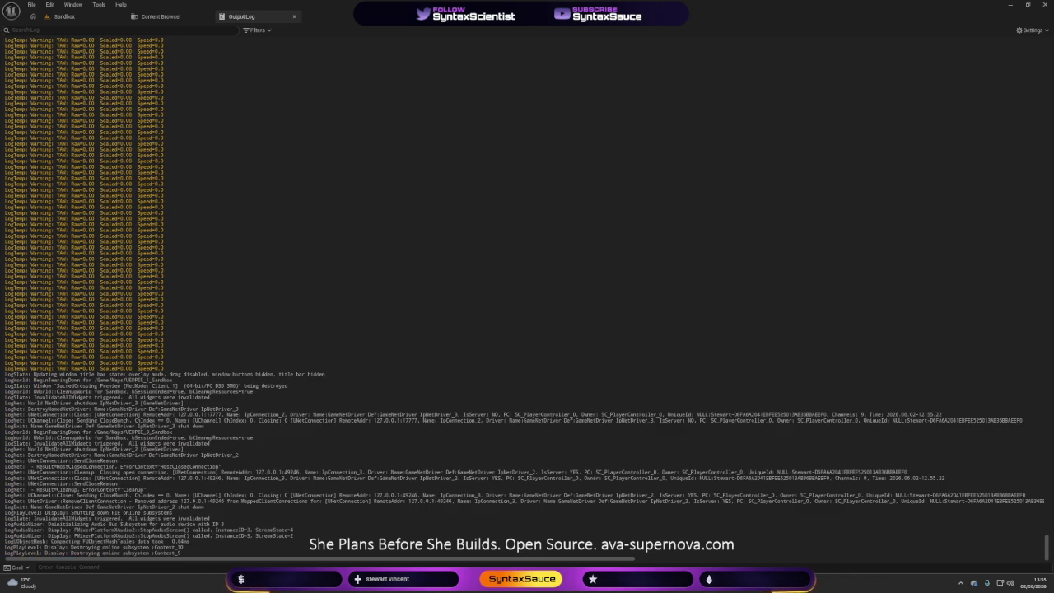
left_click_drag(1048, 542, 1042, 477)
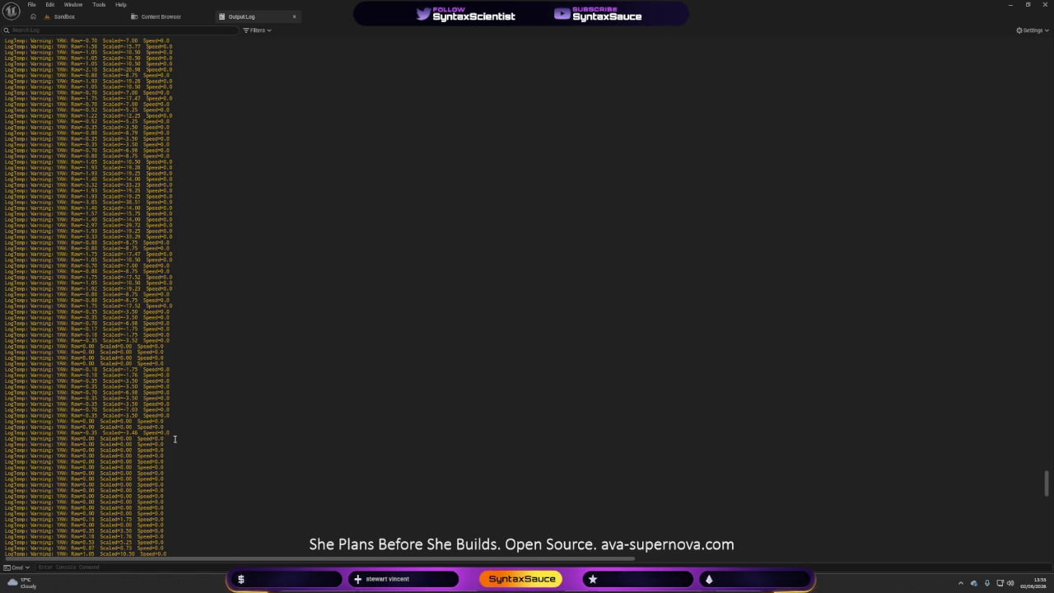
mouse_move(181, 457)
left_mouse_down()
mouse_move(12, 207)
mouse_move(18, 56)
left_mouse_up()
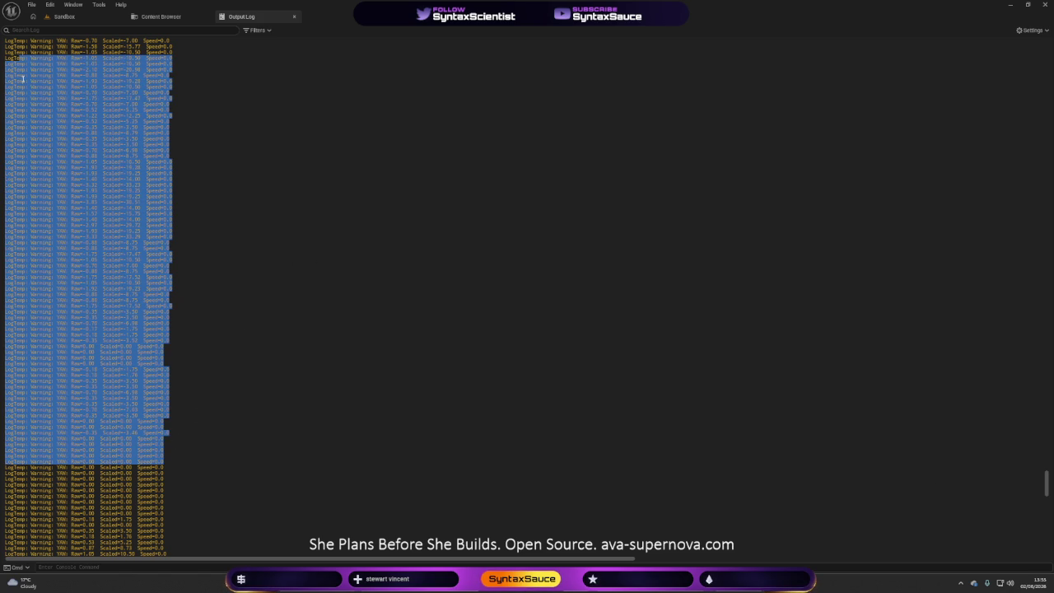
- Reselect the YAW log block, clear the selection, and return to the Sandbox level viewport
left_click(8, 59)
mouse_move(9, 58)
left_mouse_down()
mouse_move(198, 359)
mouse_move(199, 475)
left_mouse_up()
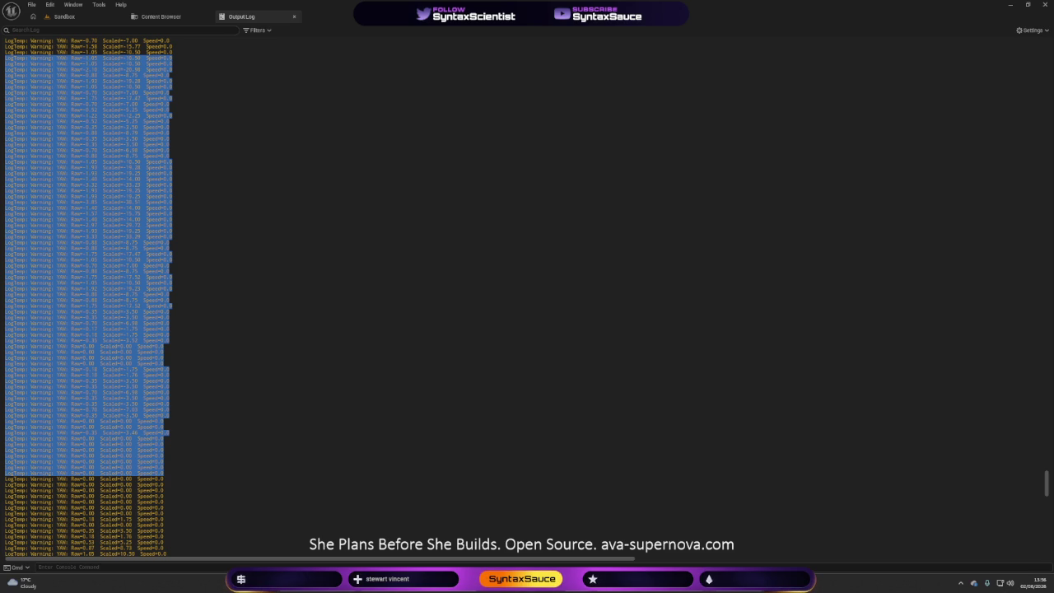
left_click(377, 120)
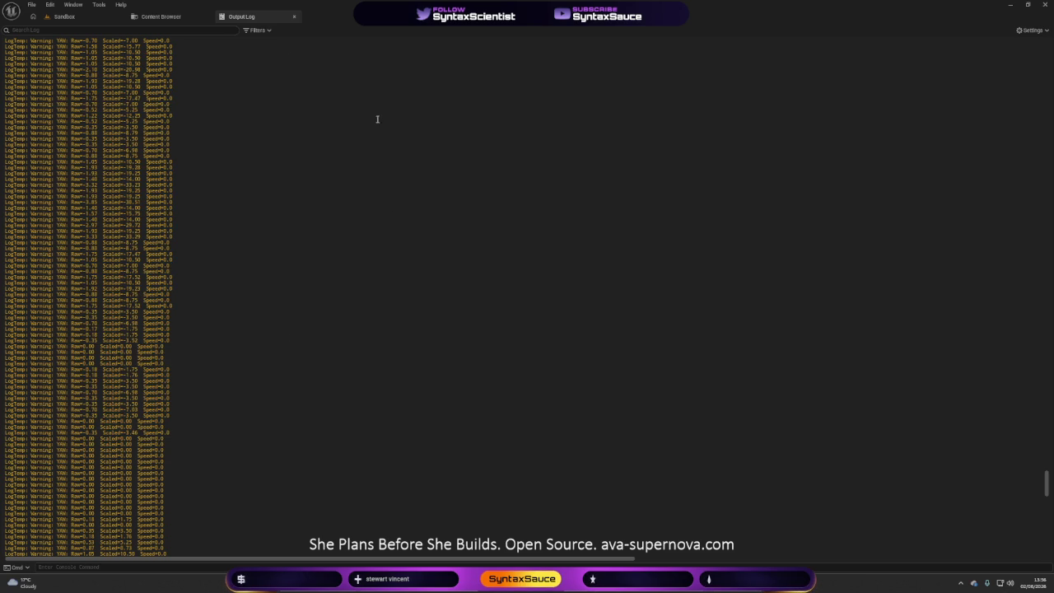
left_click(161, 18)
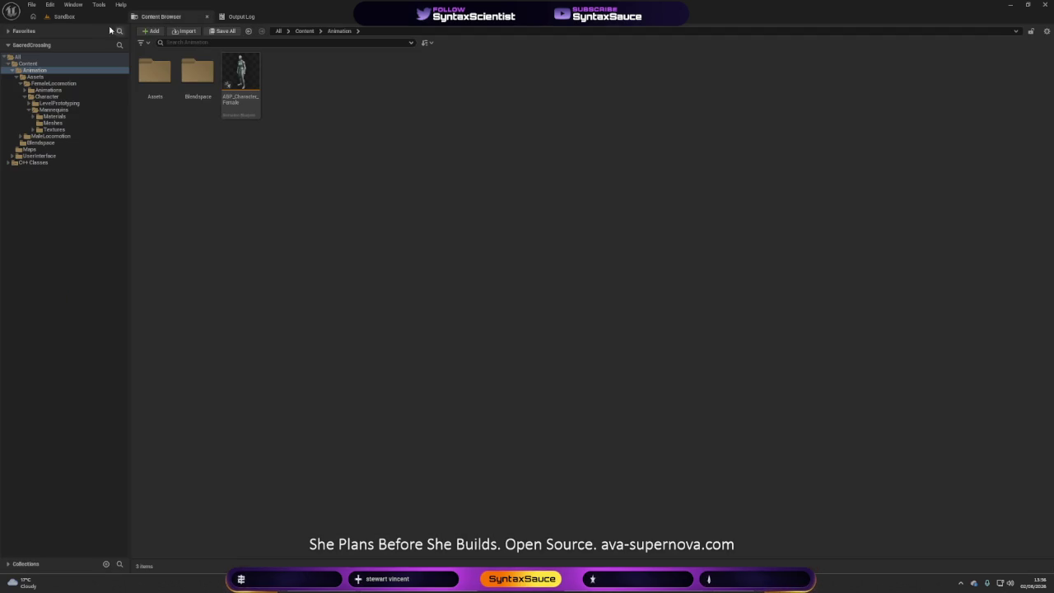
left_click(71, 22)
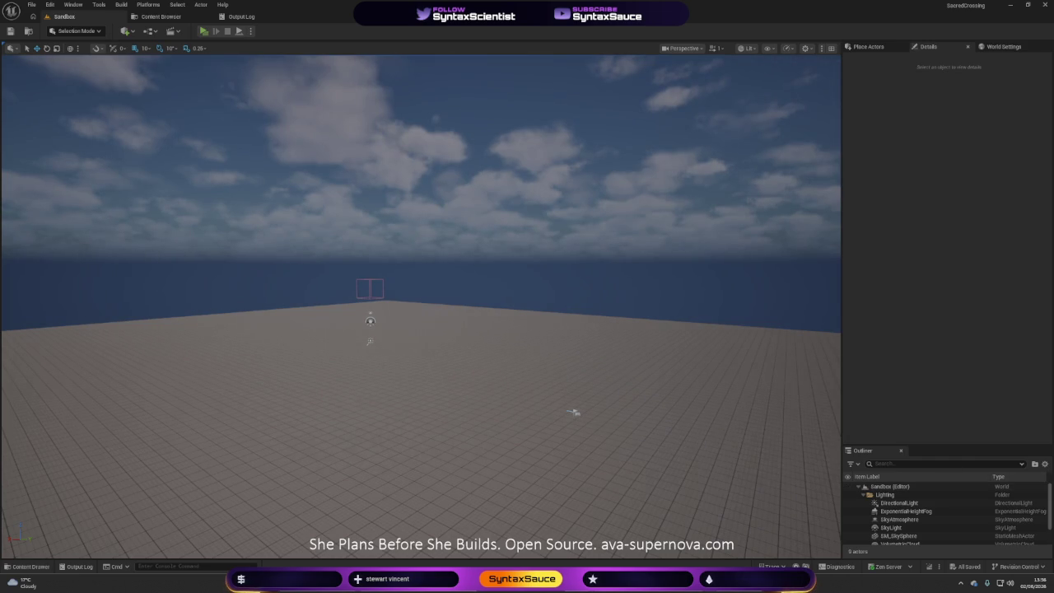
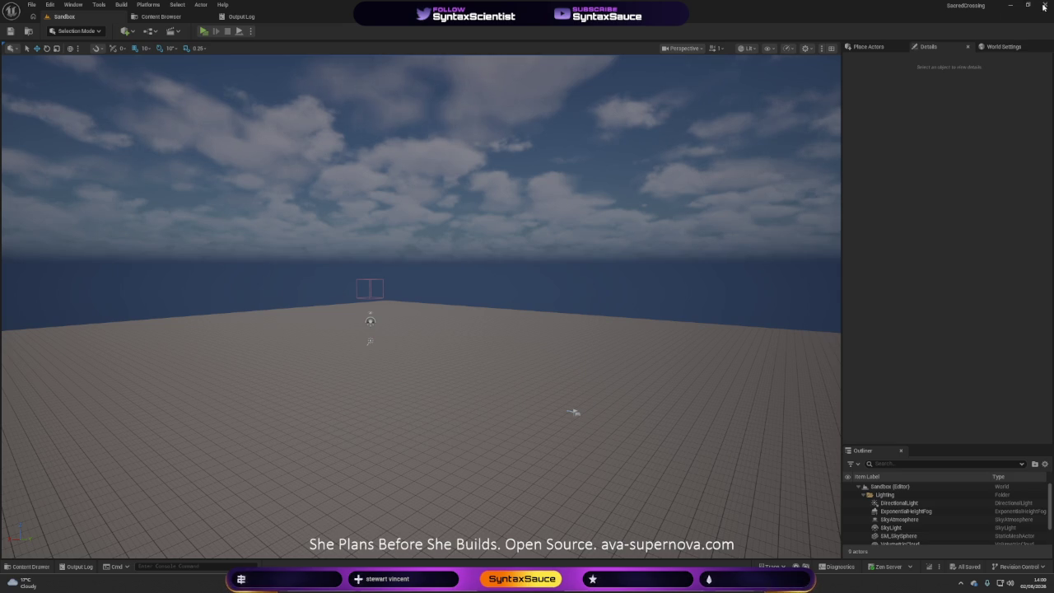
- Minimise the Unreal Editor window from its title bar to reveal the desktop
left_click(1010, 5)
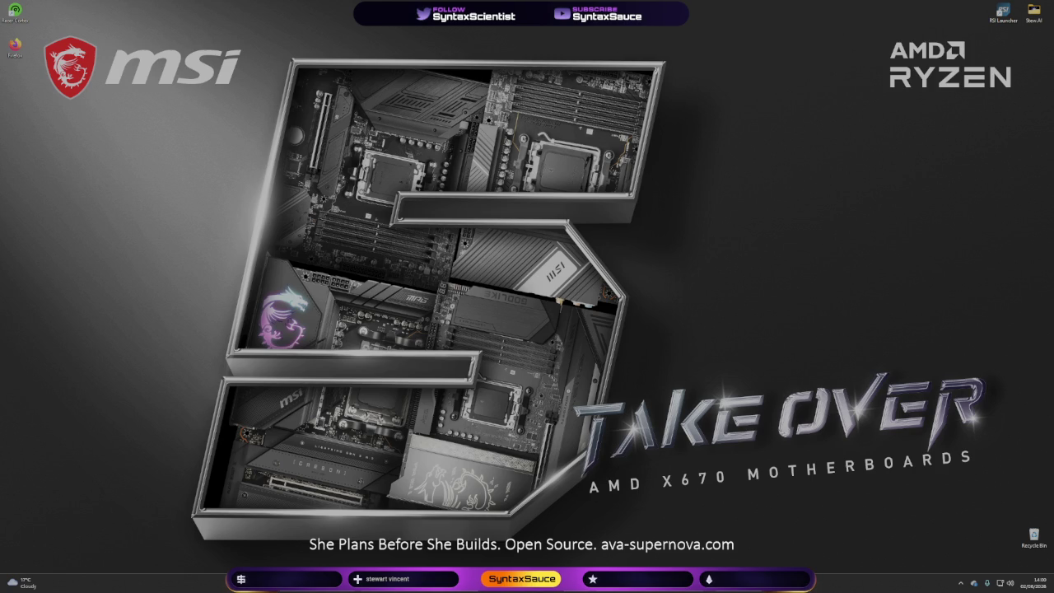
- Bring Ava Supernova back up so it can edit SC_AnimInstance for the turn rate and rebuild
mouse_move(569, 581)
left_mouse_down()
mouse_move(569, 500)
mouse_move(402, 1)
left_mouse_up()
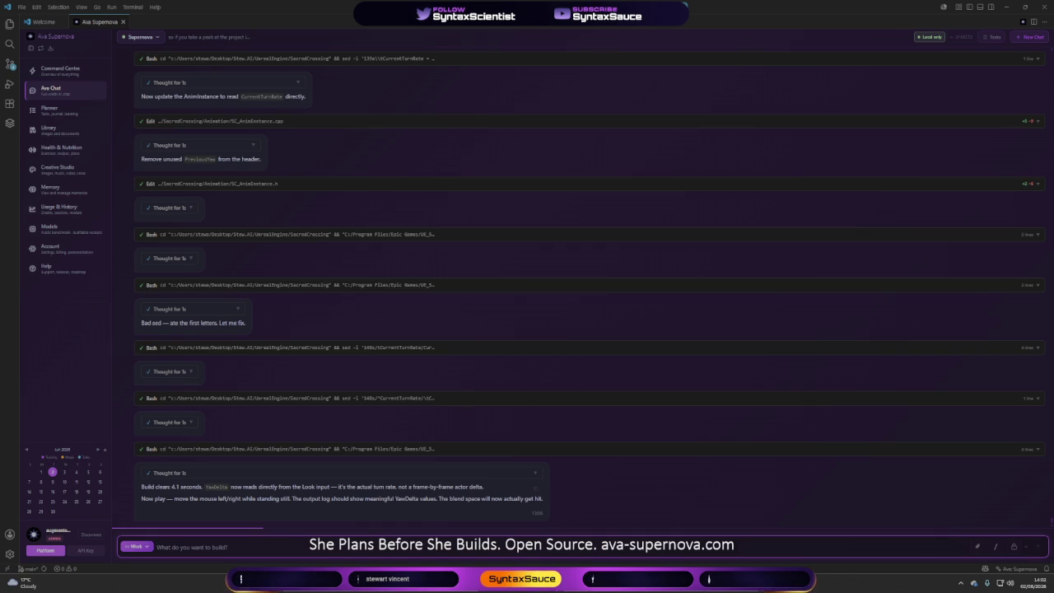
- Hide the Ava Supernova window with Win+D to get back to Unreal
key("super+d")
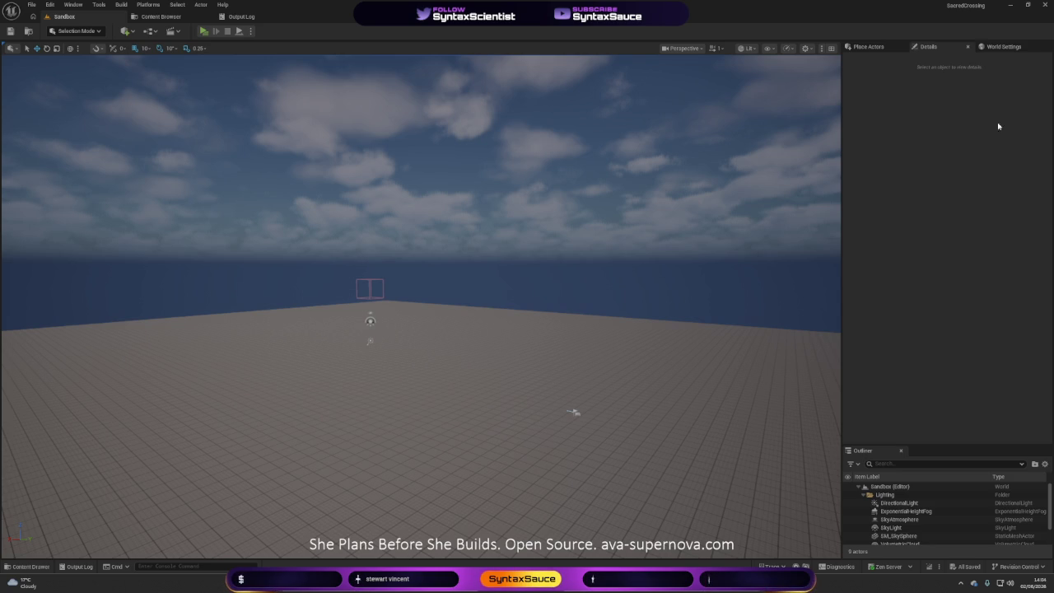
left_click(203, 30)
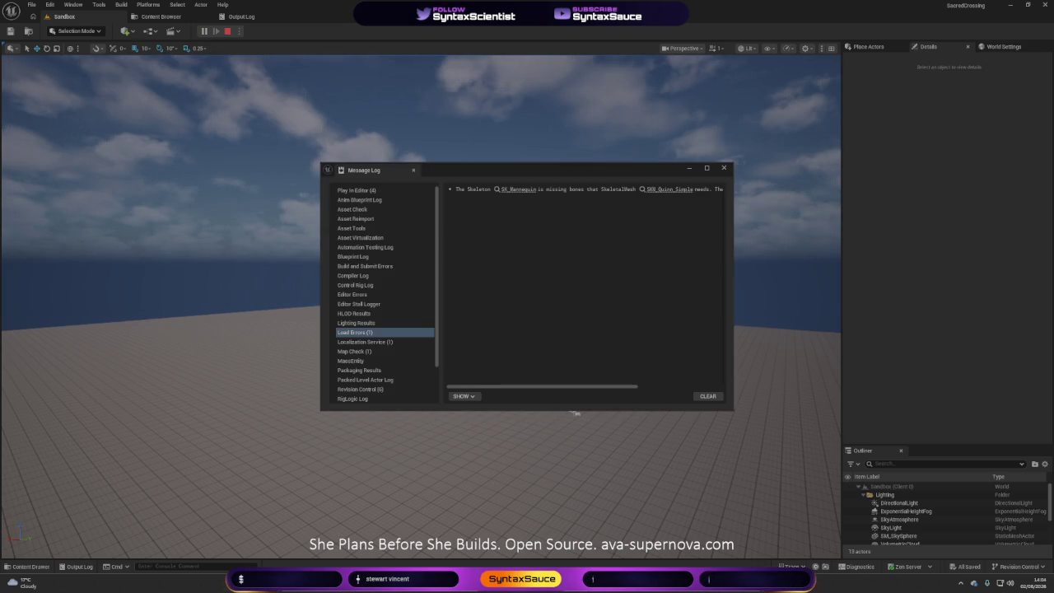
key("Escape")
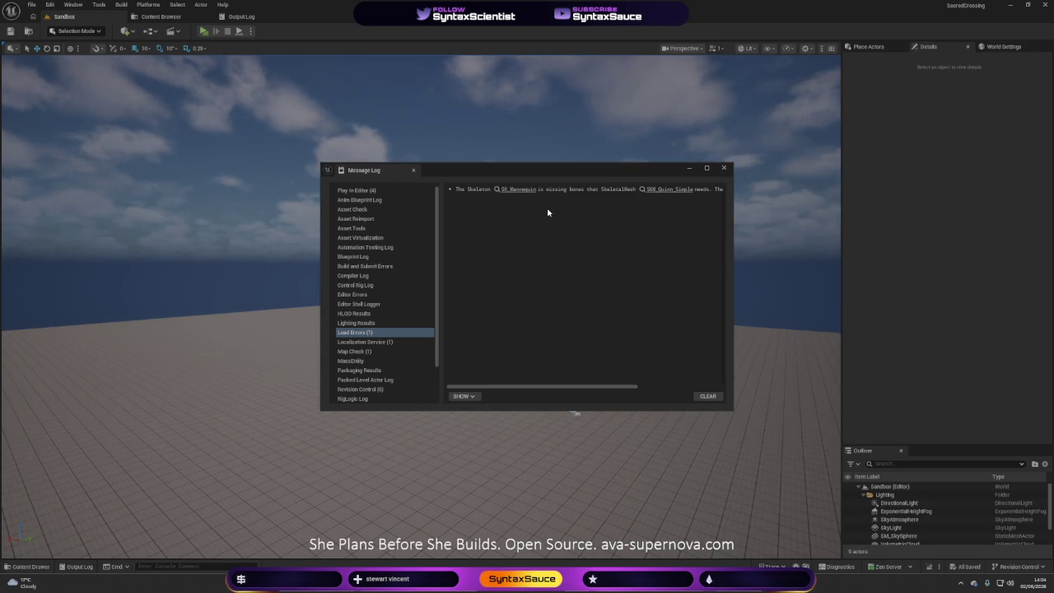
left_click(723, 168)
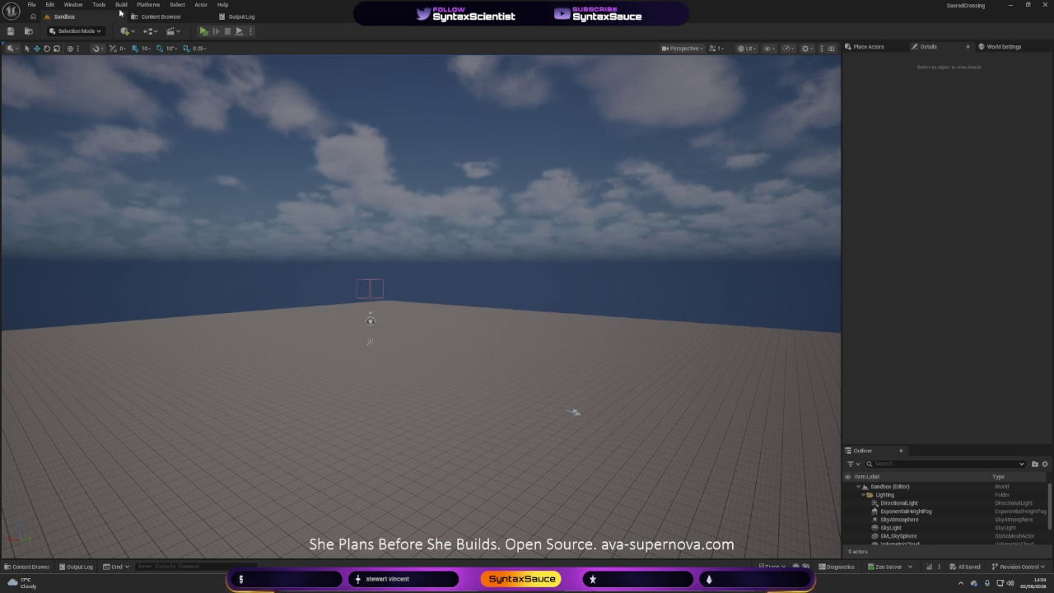
- Open the Output Log, scroll back through the LogTemp YAW and Speed lines, then close it
left_click(268, 17)
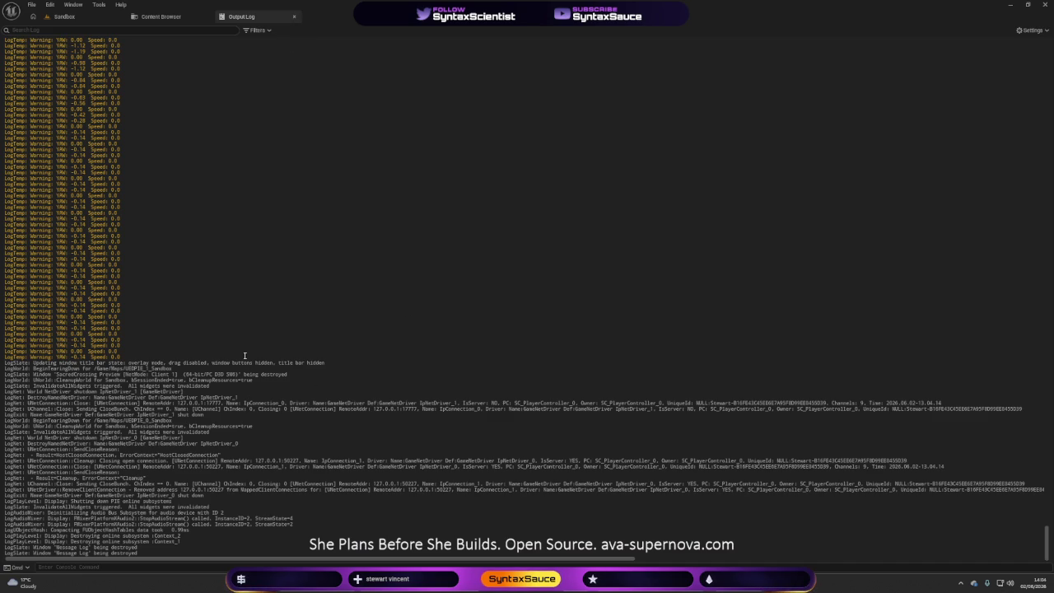
scroll(239, 321, "up", 5)
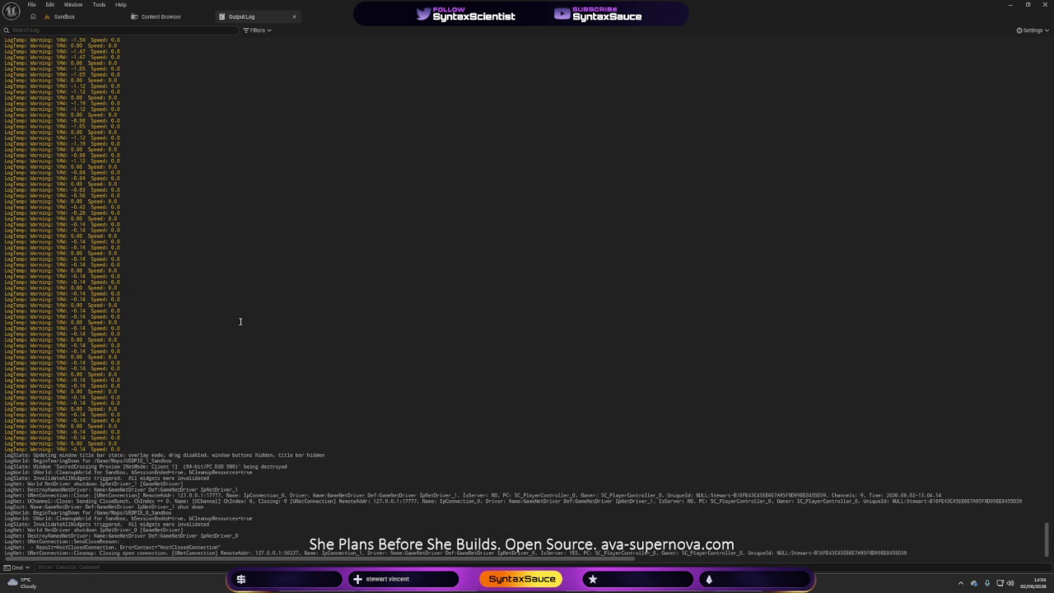
scroll(241, 321, "up", 3)
scroll(240, 321, "up", 4)
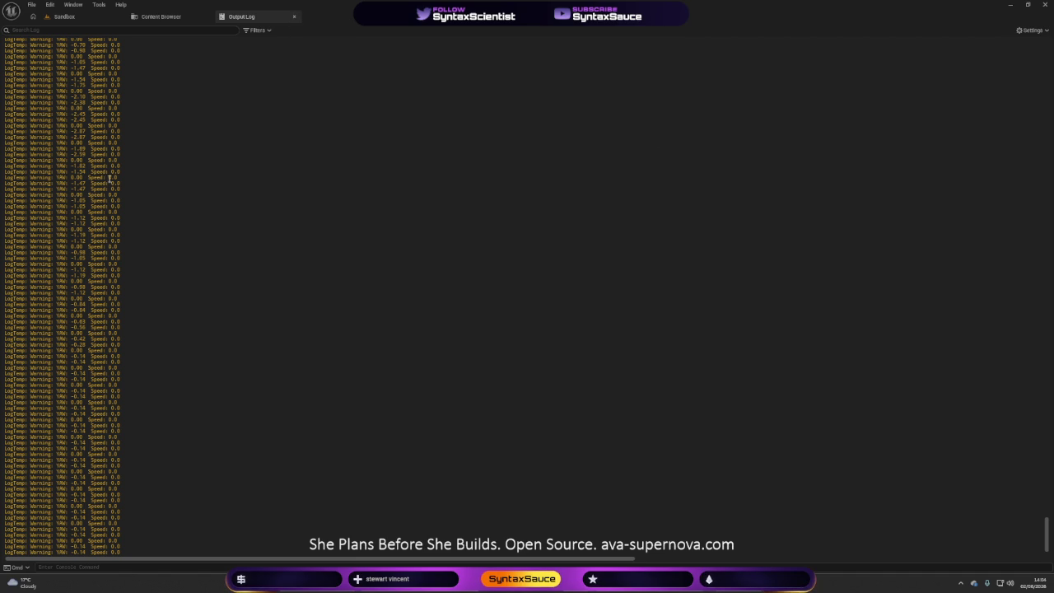
scroll(117, 167, "up", 1)
scroll(117, 167, "up", 5)
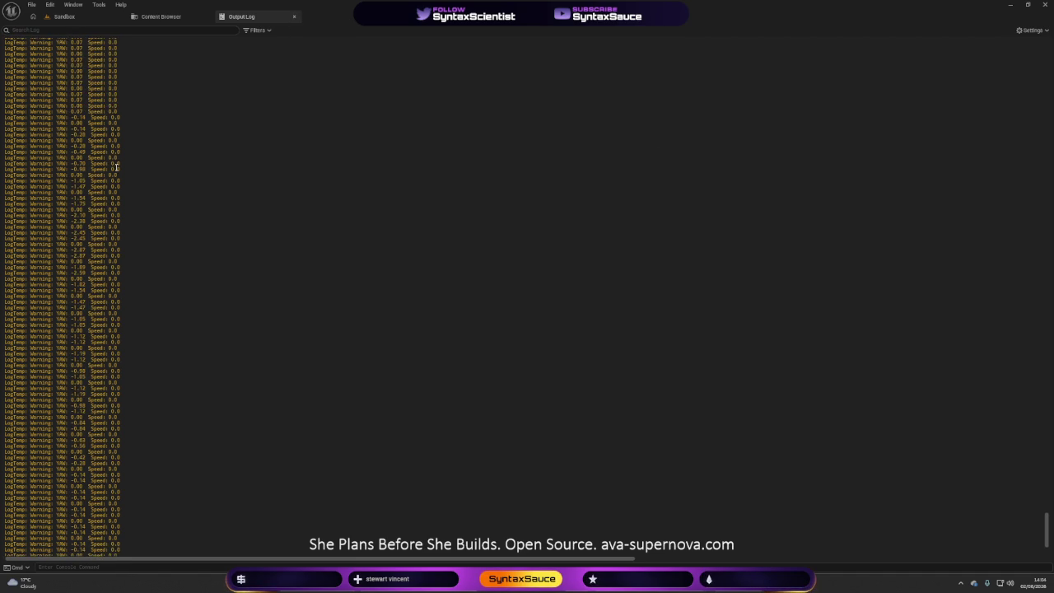
left_click(294, 18)
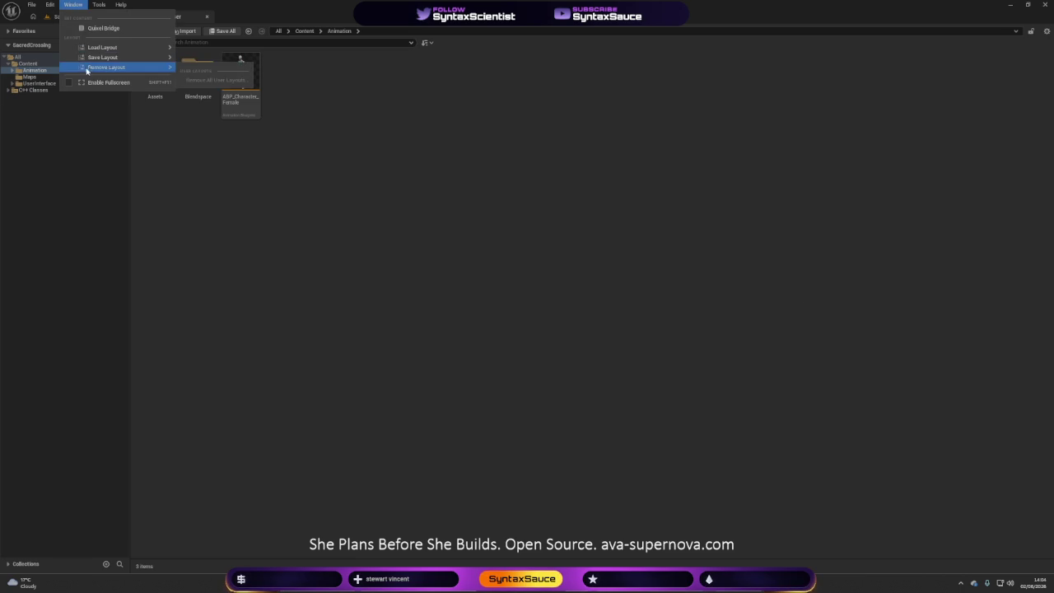
- From the Sandbox tab, reopen Window > Output Log and select the LogTemp YAW/Speed lines
mouse_move(50, 5)
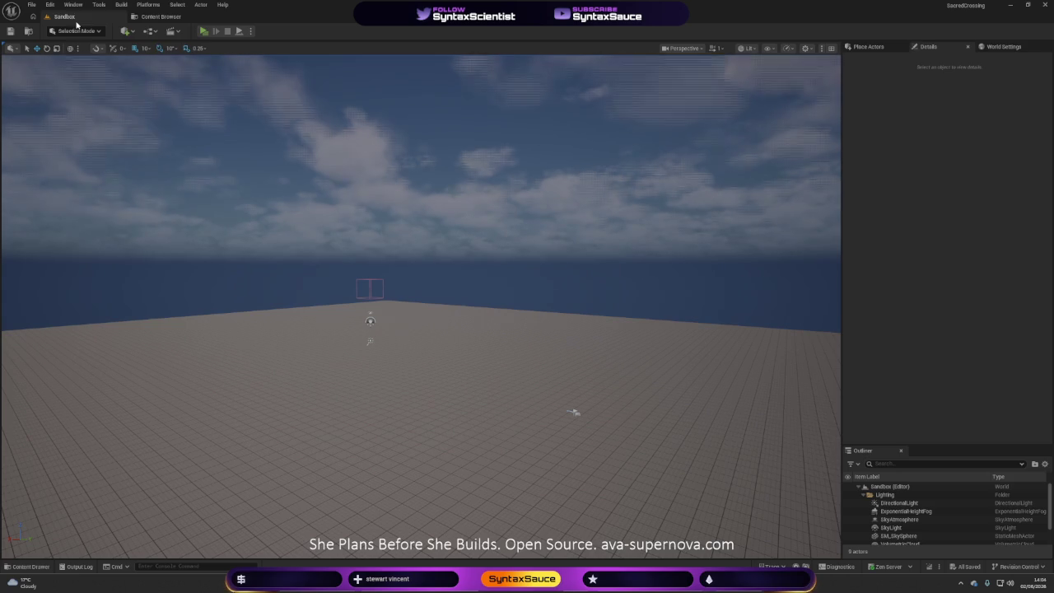
left_click(73, 4)
left_click(101, 224)
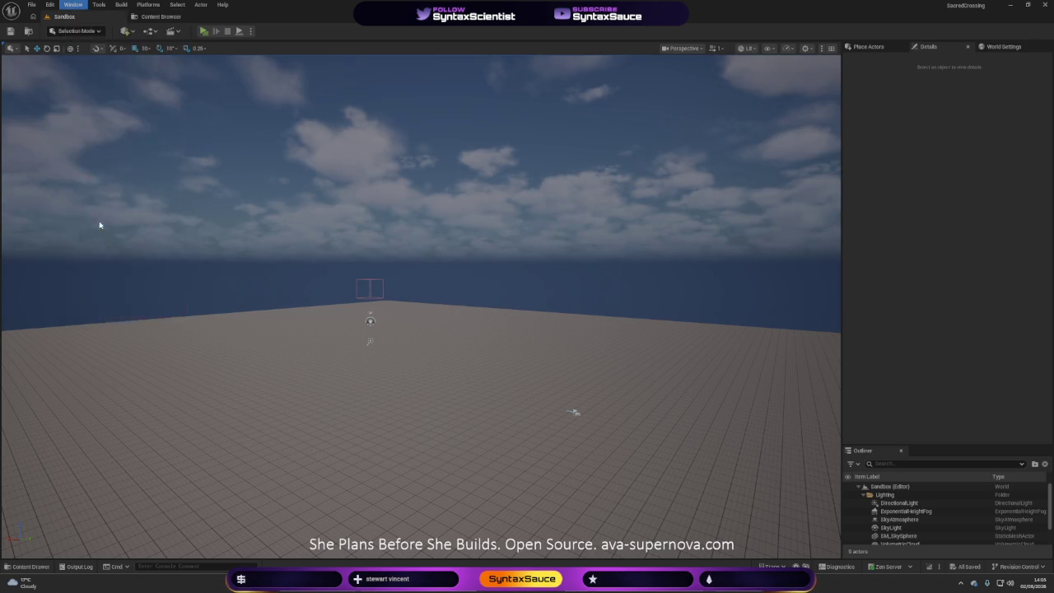
mouse_move(285, 333)
left_mouse_down()
mouse_move(86, 266)
mouse_move(49, 66)
mouse_move(33, 51)
mouse_move(4, 50)
left_mouse_up()
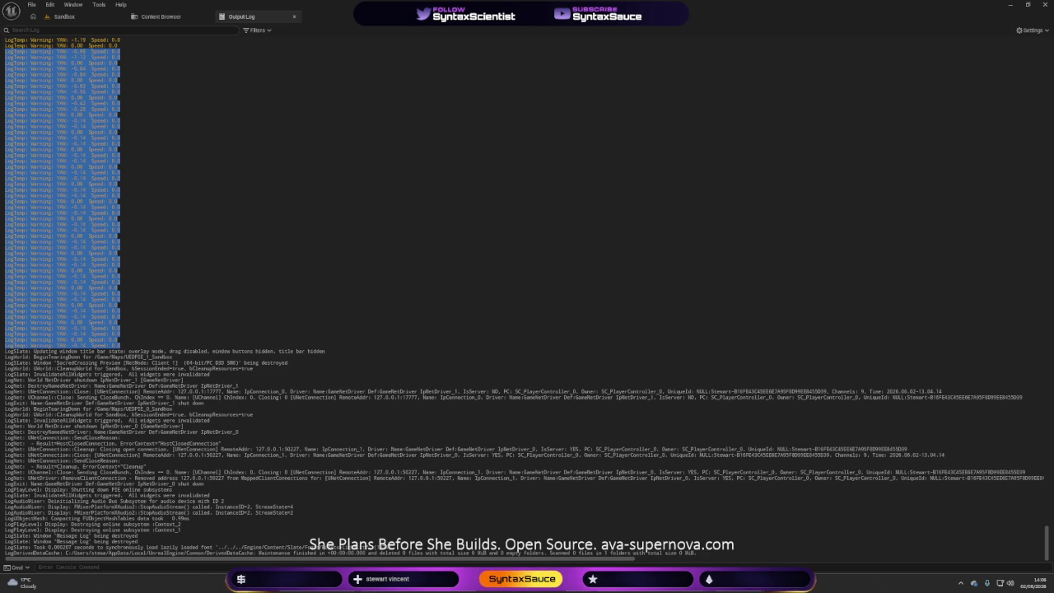
- Close the editor, relaunch the project, and start a play-test of the Sandbox level
left_click(1044, 5)
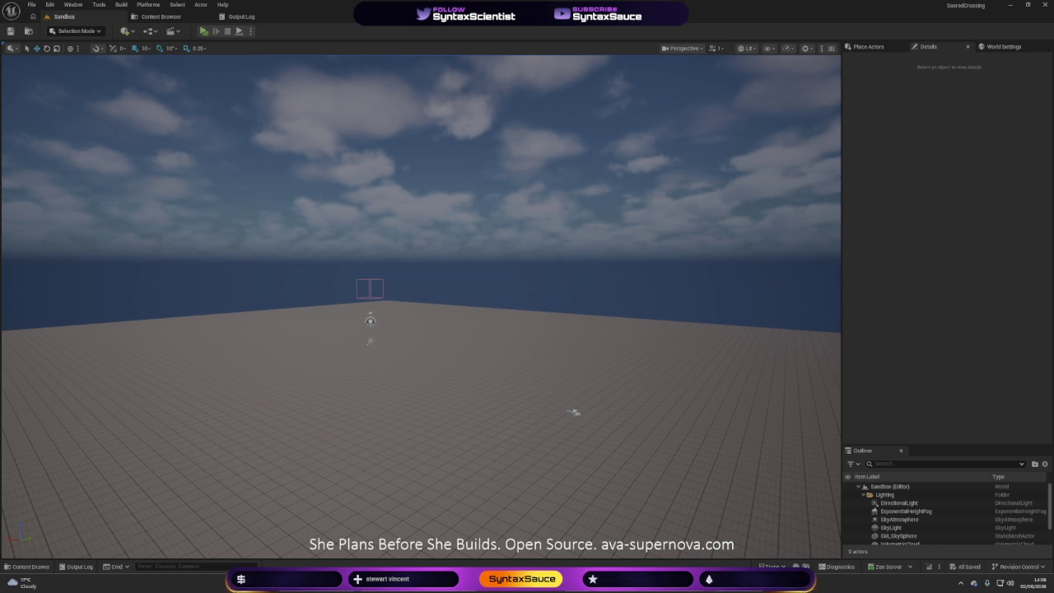
left_click(203, 31)
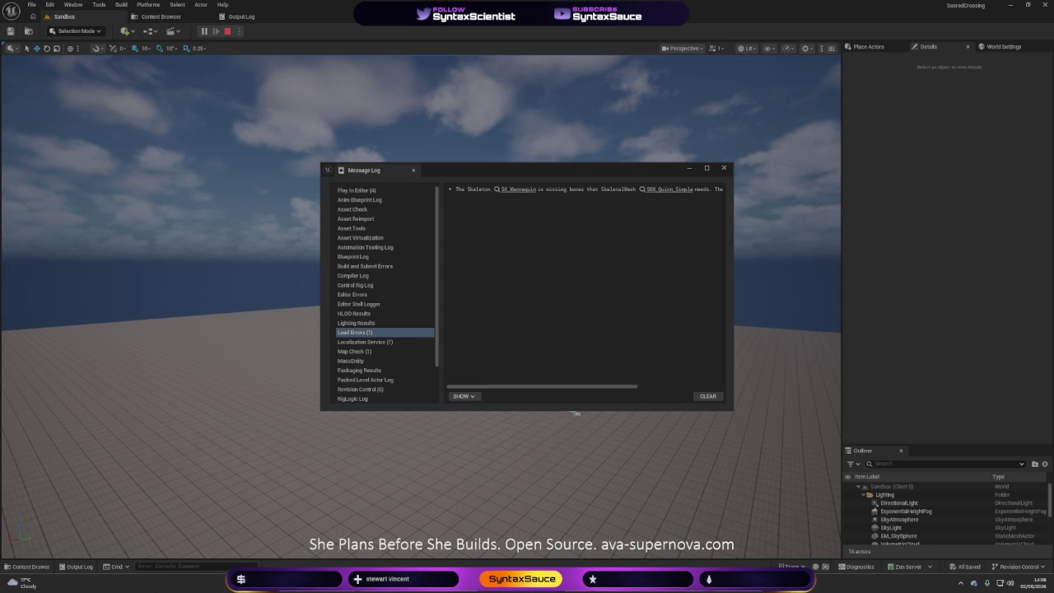
key("Escape")
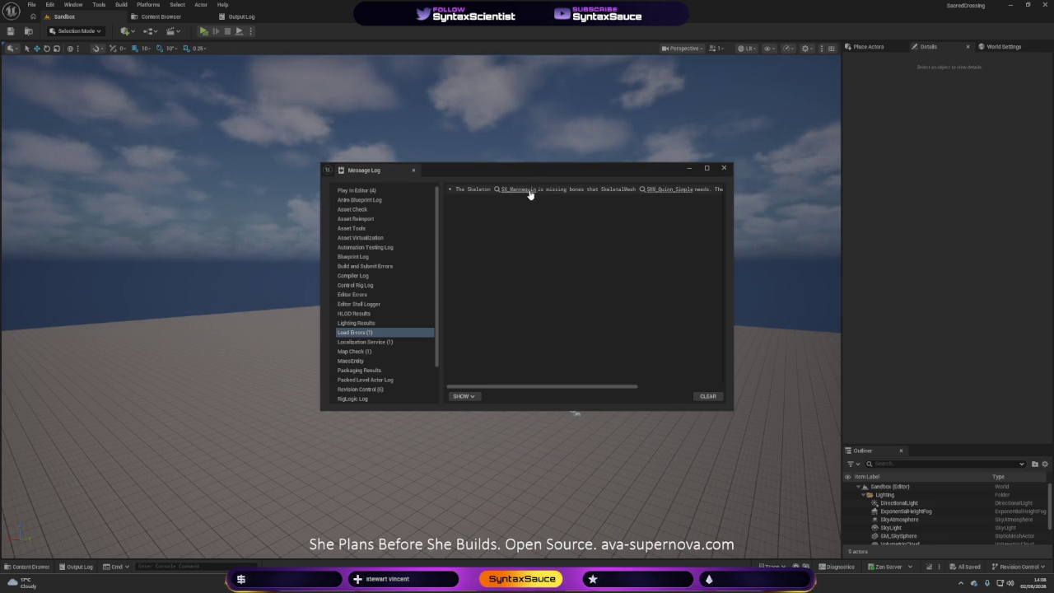
left_click(725, 169)
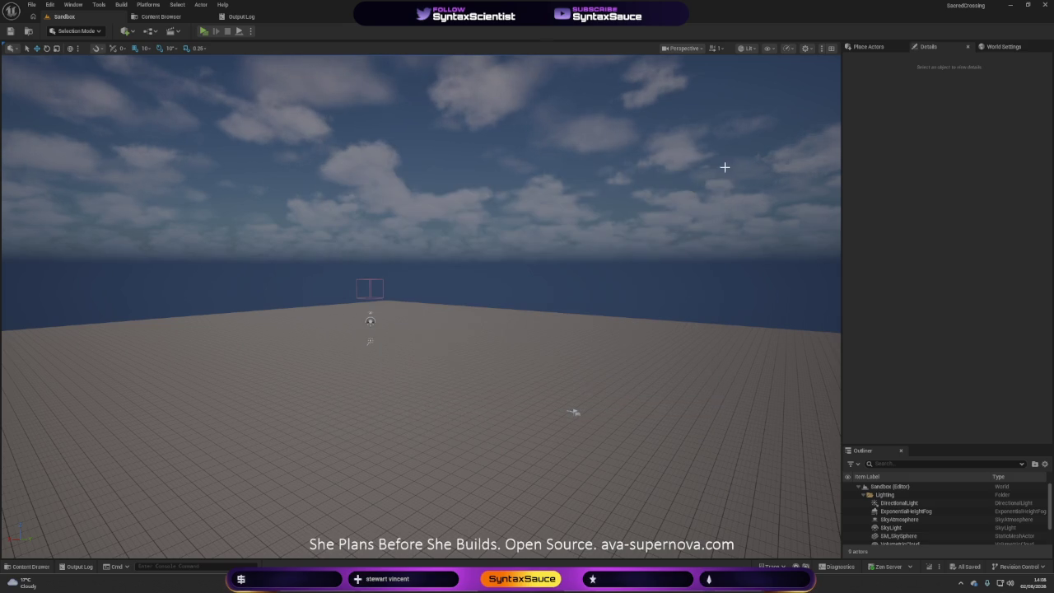
left_click(159, 16)
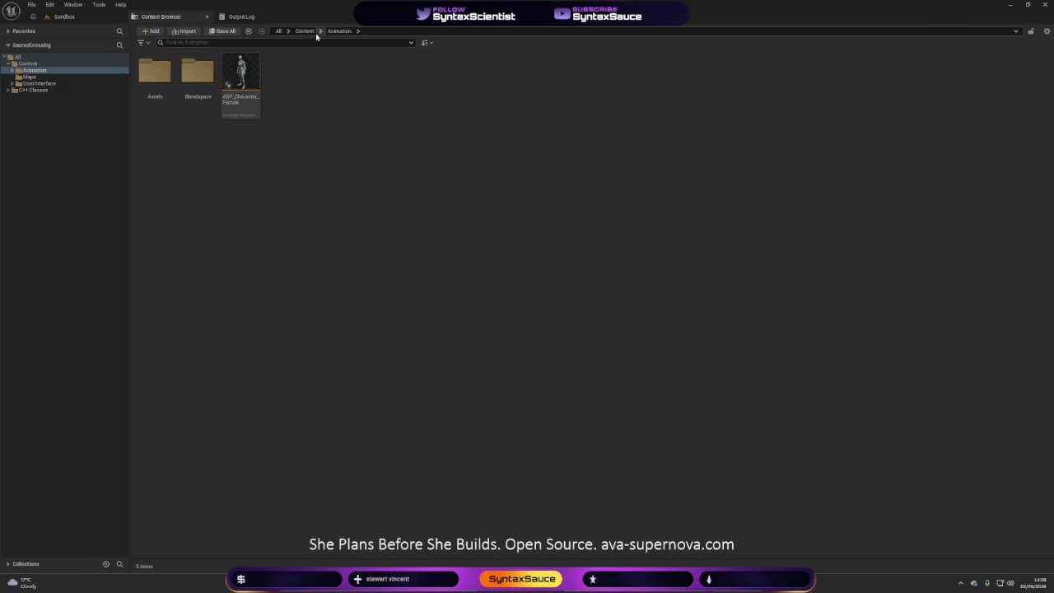
- Browse from Content through Animation folders to Character > Mannequins > Meshes
left_click(304, 32)
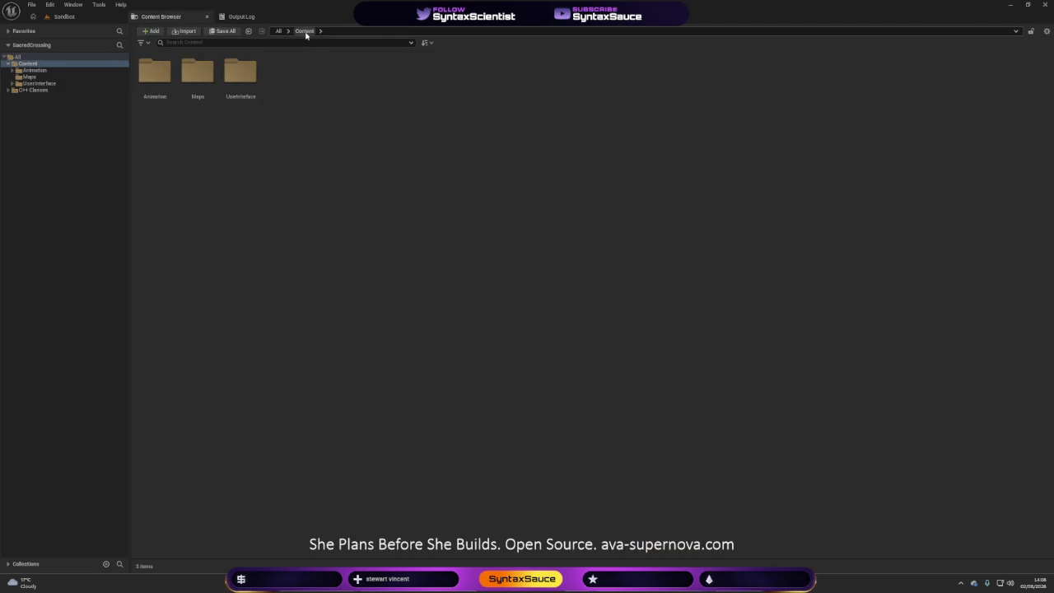
double_click(155, 113)
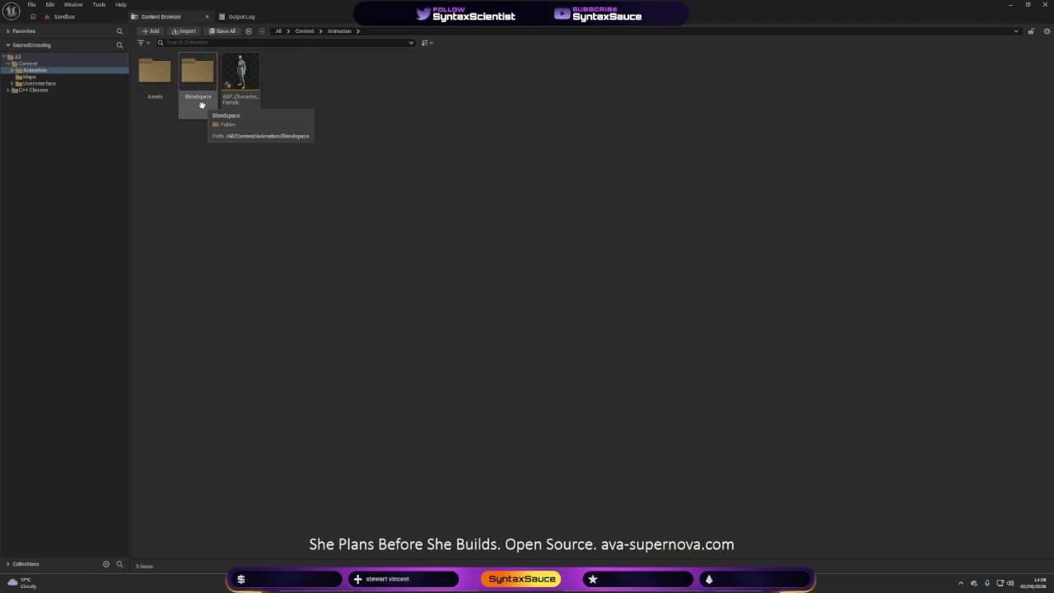
left_click(303, 31)
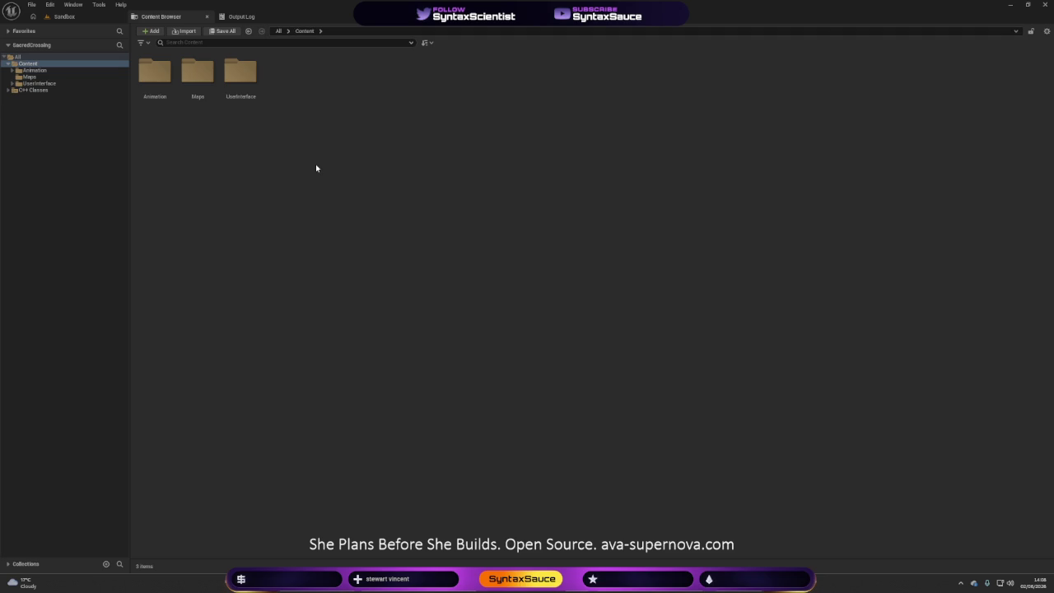
left_click(161, 79)
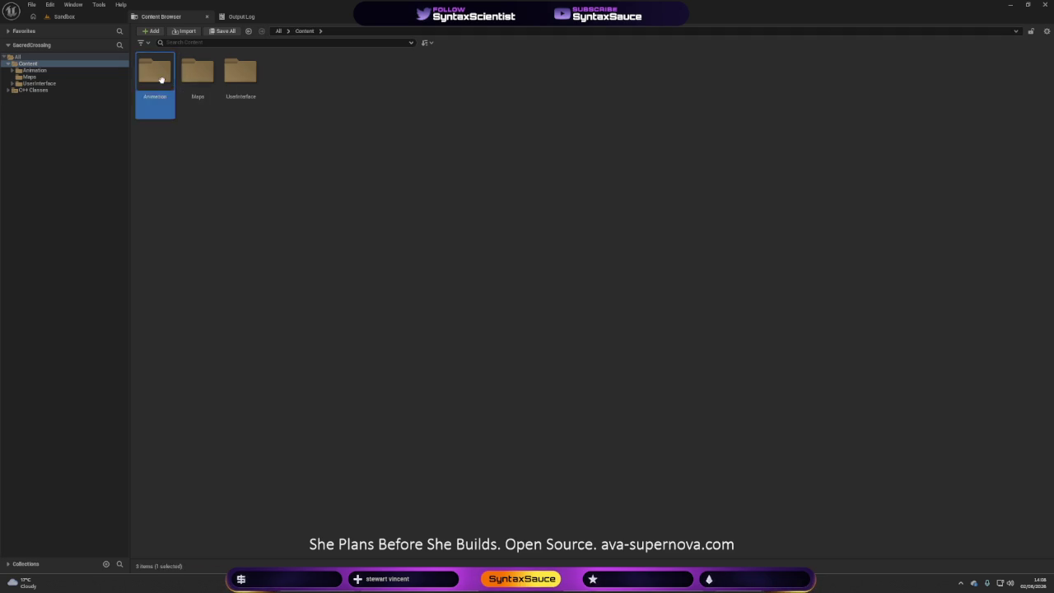
double_click(161, 79)
double_click(160, 81)
double_click(160, 83)
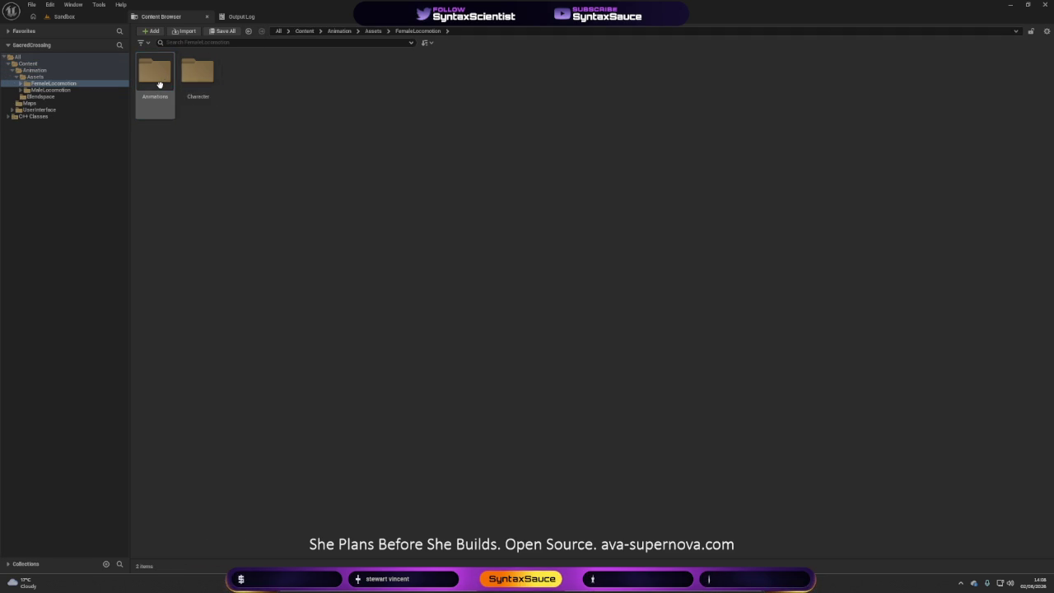
double_click(202, 104)
left_click(205, 110)
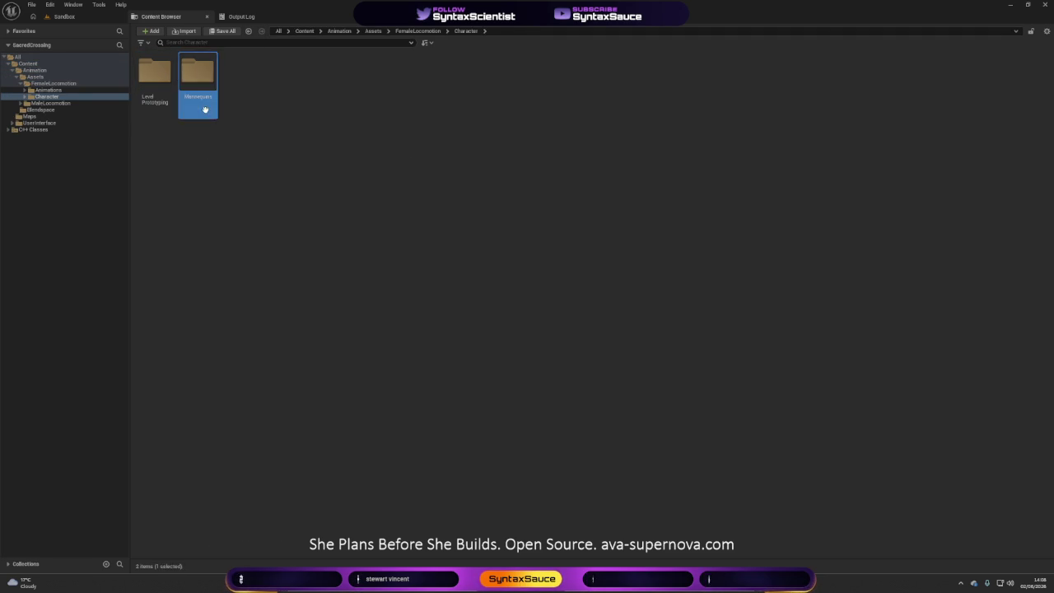
double_click(205, 109)
double_click(203, 108)
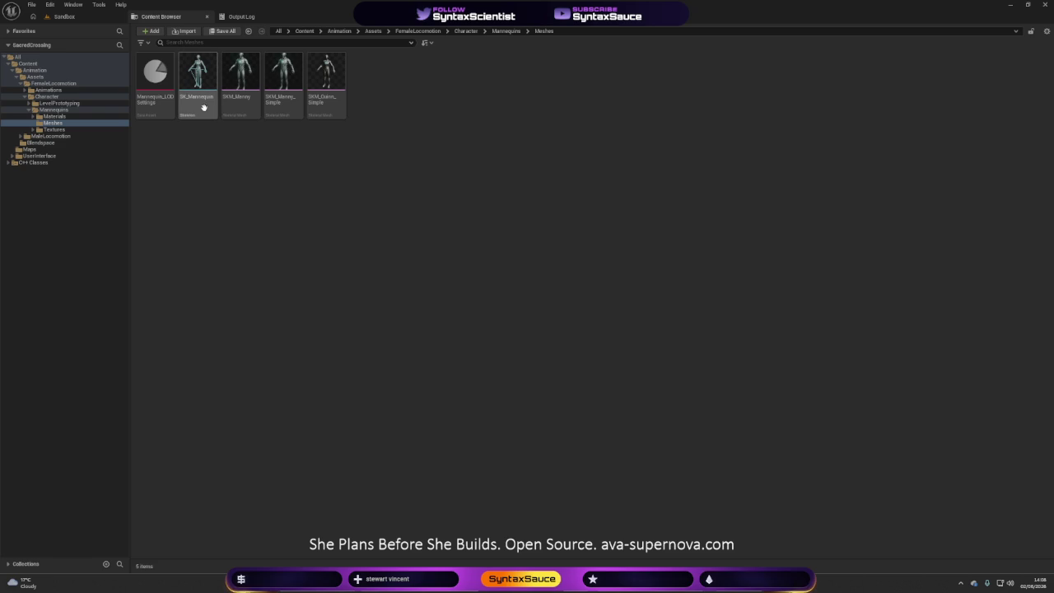
- Check SK_Mannequin's Asset Actions menu, then open the SK_Mannequin skeleton asset
left_click(202, 108)
right_click(200, 107)
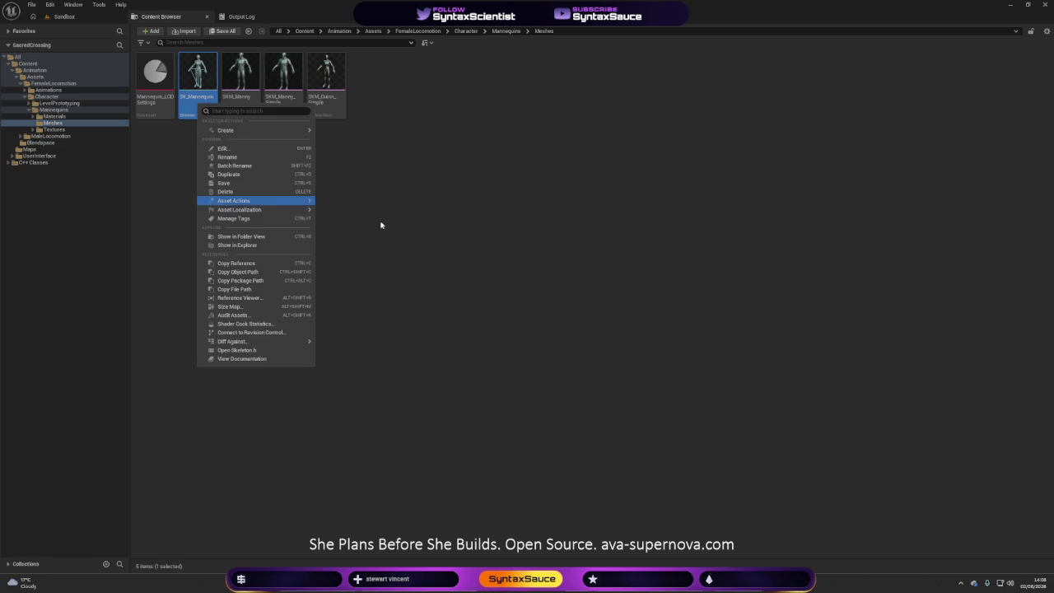
mouse_move(256, 209)
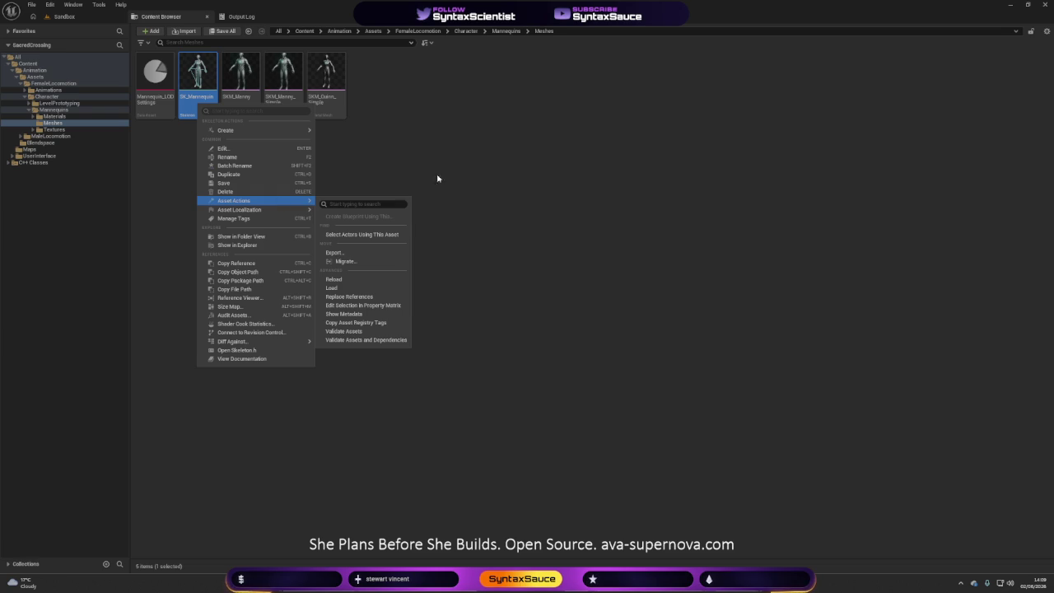
left_click(348, 157)
double_click(192, 108)
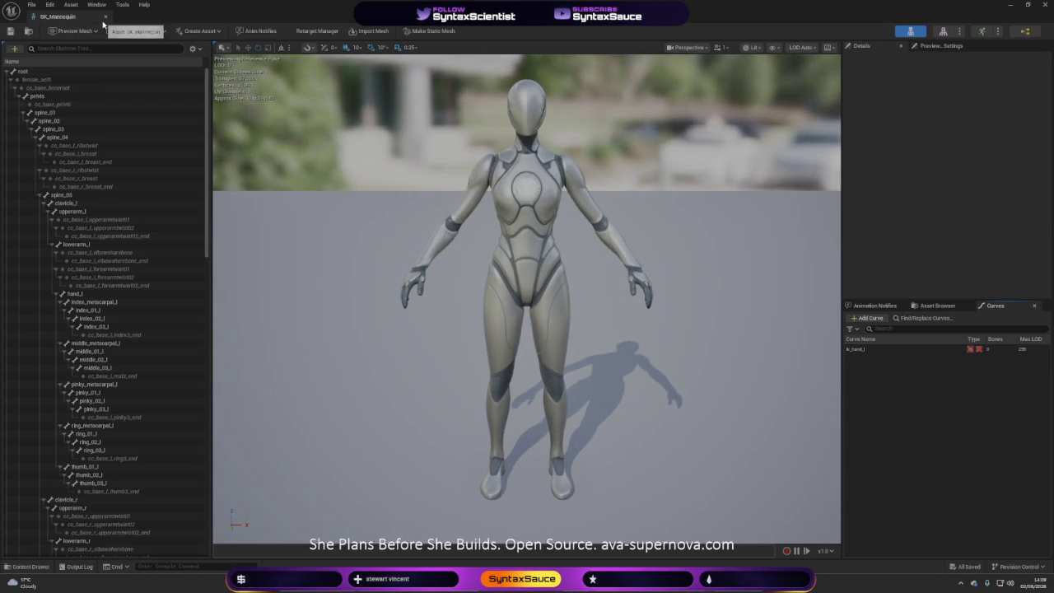
- Scroll through SK_Mannequin's bone tree from root down, then close the skeleton editor
scroll(162, 368, "down", 4)
scroll(162, 368, "down", 11)
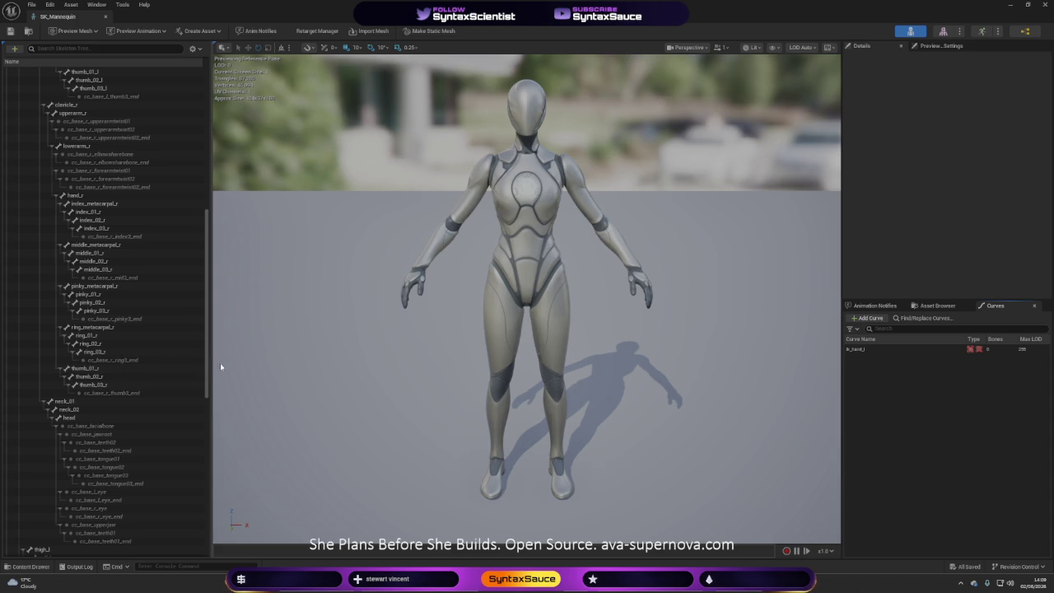
left_click_drag(208, 369, 203, 197)
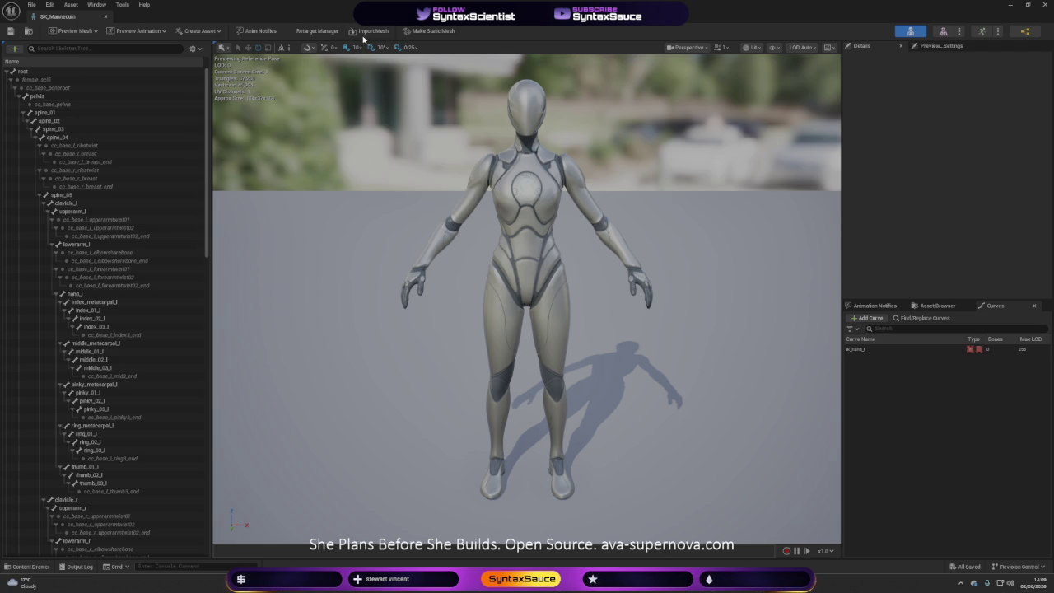
left_click(106, 17)
- Dismiss SK_Mannequin's Asset Actions menu, return to the Content folder, and close the Unreal Editor
right_click(198, 96)
mouse_move(247, 124)
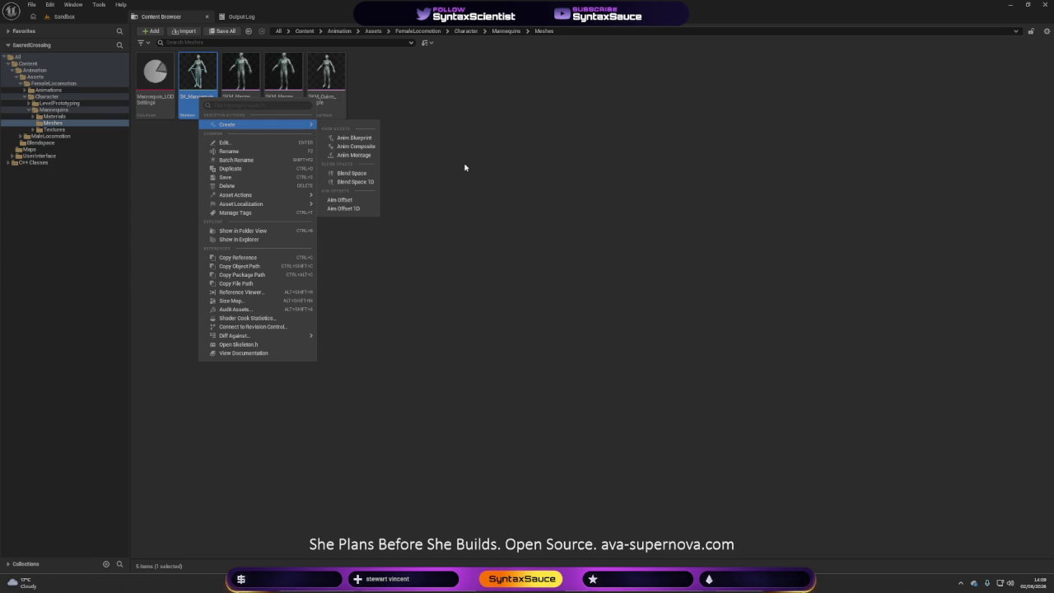
left_click(464, 167)
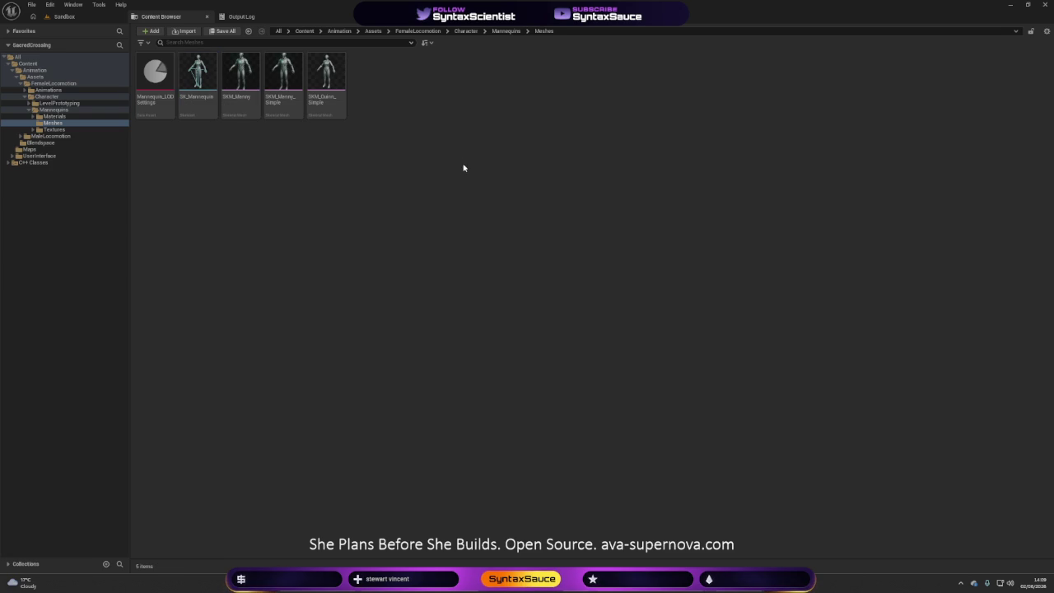
left_click(304, 31)
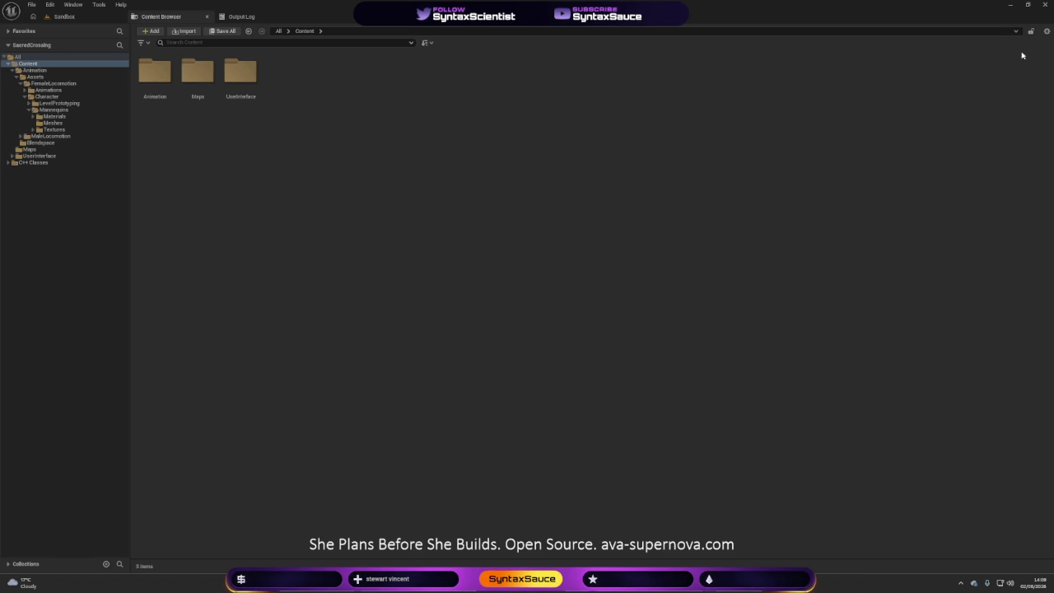
left_click(1046, 5)
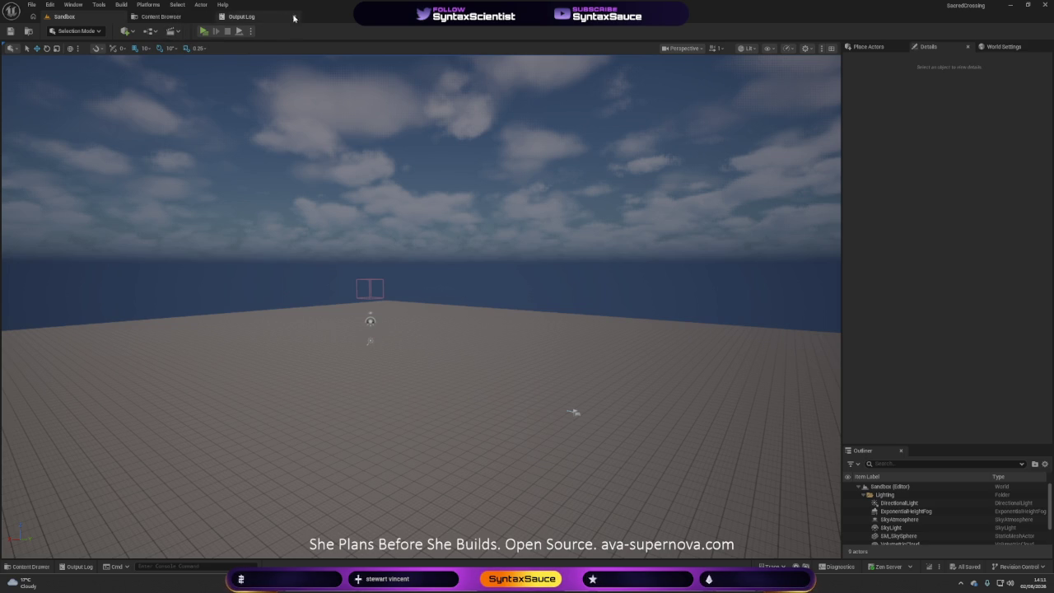
- After relaunch, return to the Content/Animation assets holding ABP_Character_Female
left_click(164, 17)
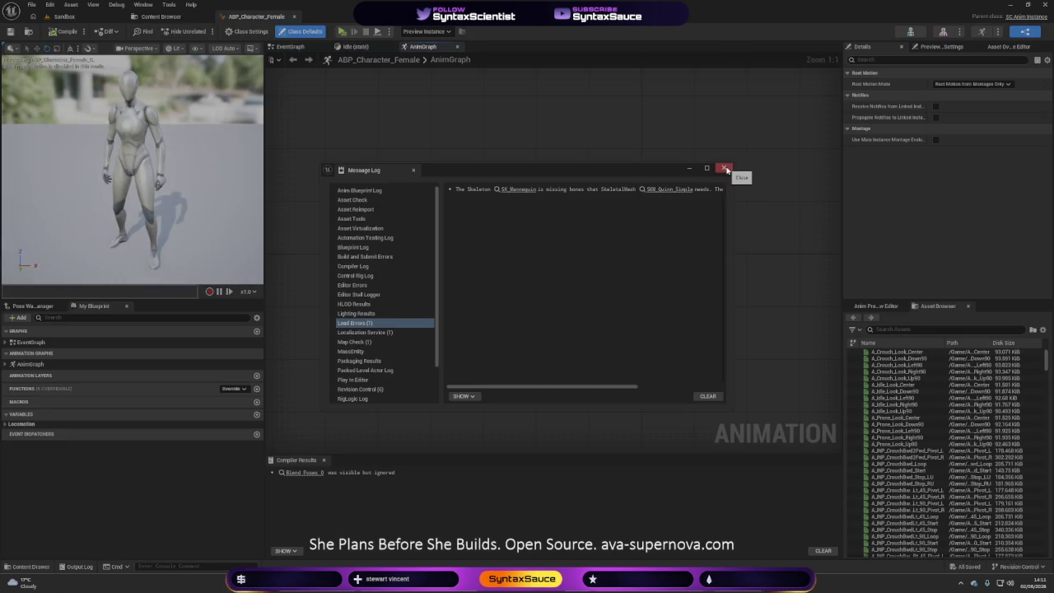
- Dismiss the load errors log and inspect the DefaultSlot node's available slot names
left_click(724, 168)
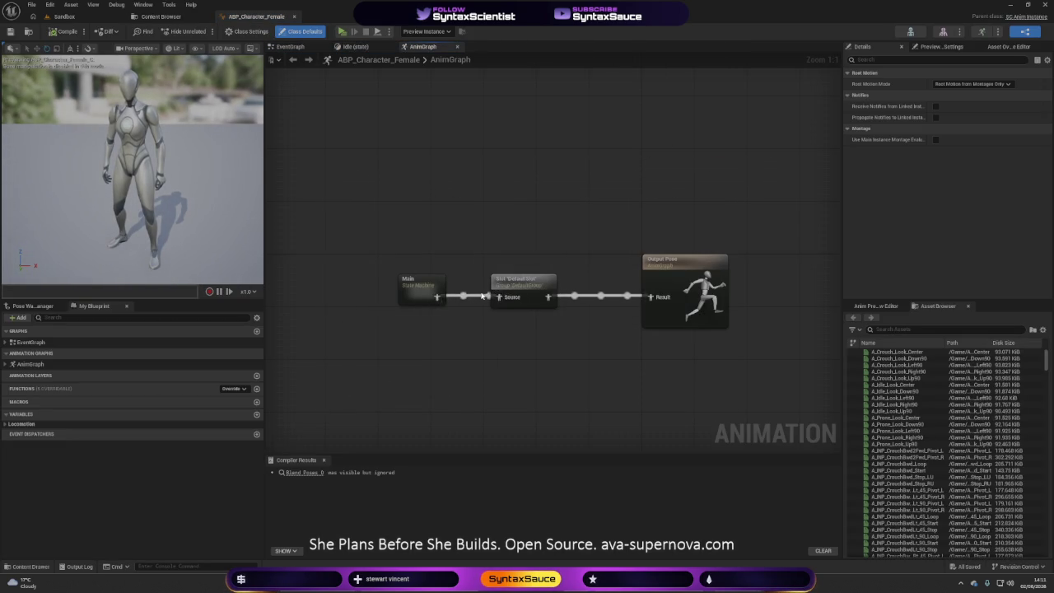
left_click(527, 283)
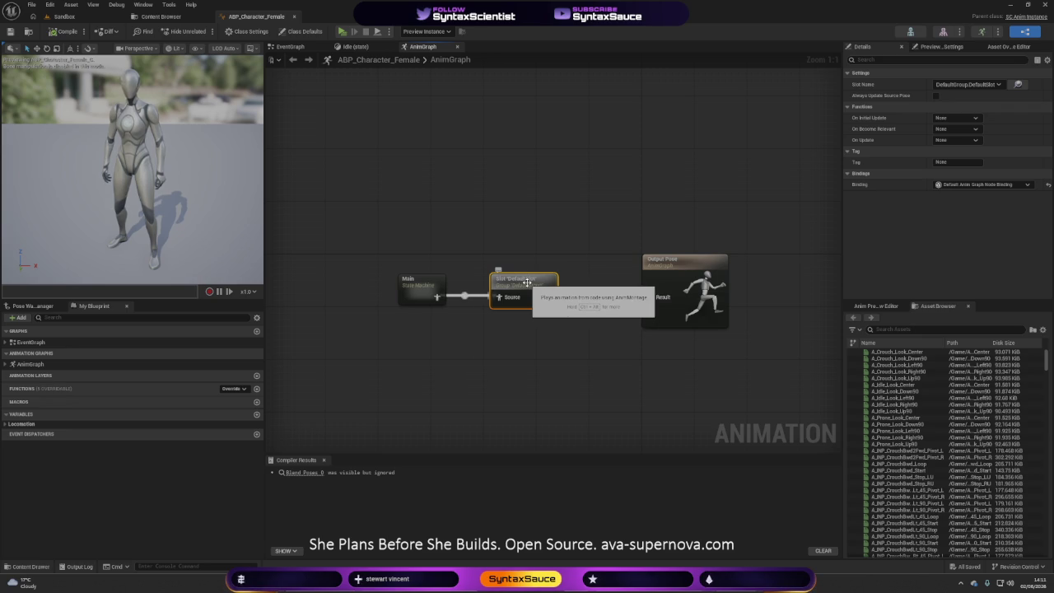
left_click(992, 84)
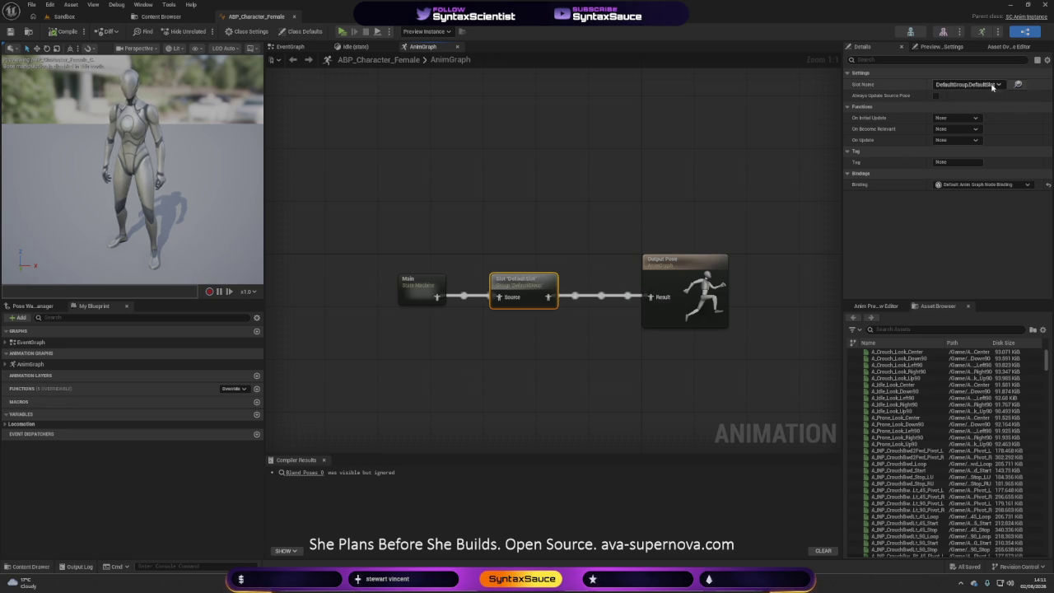
left_click(614, 221)
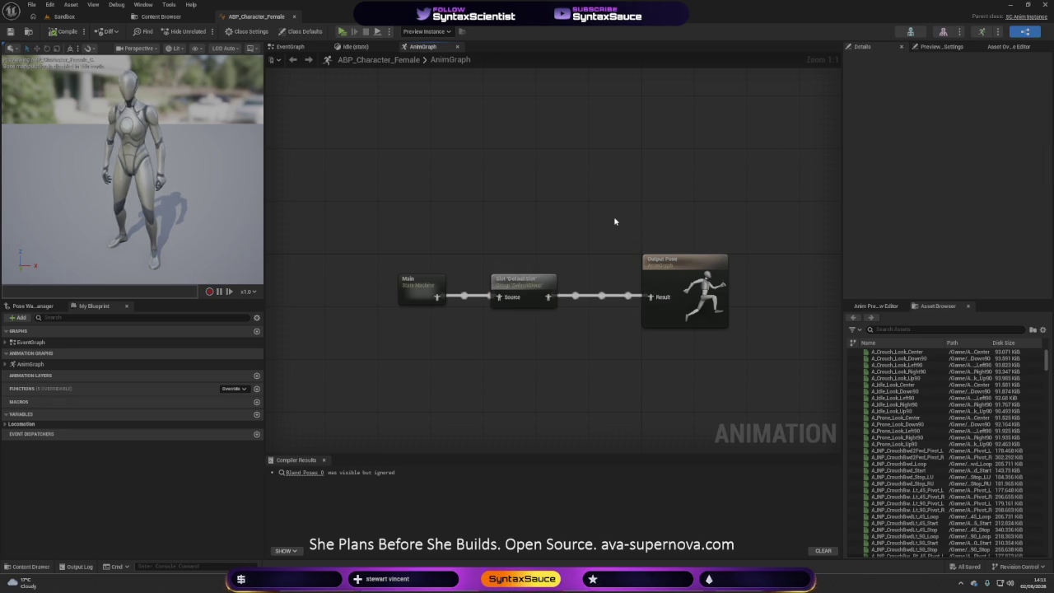
- Rewire the graph so Main feeds the Slot node, which feeds Output Pose
left_click(506, 297, "alt")
left_click(548, 297, "alt")
left_click_drag(436, 296, 498, 296)
left_click_drag(548, 296, 651, 296)
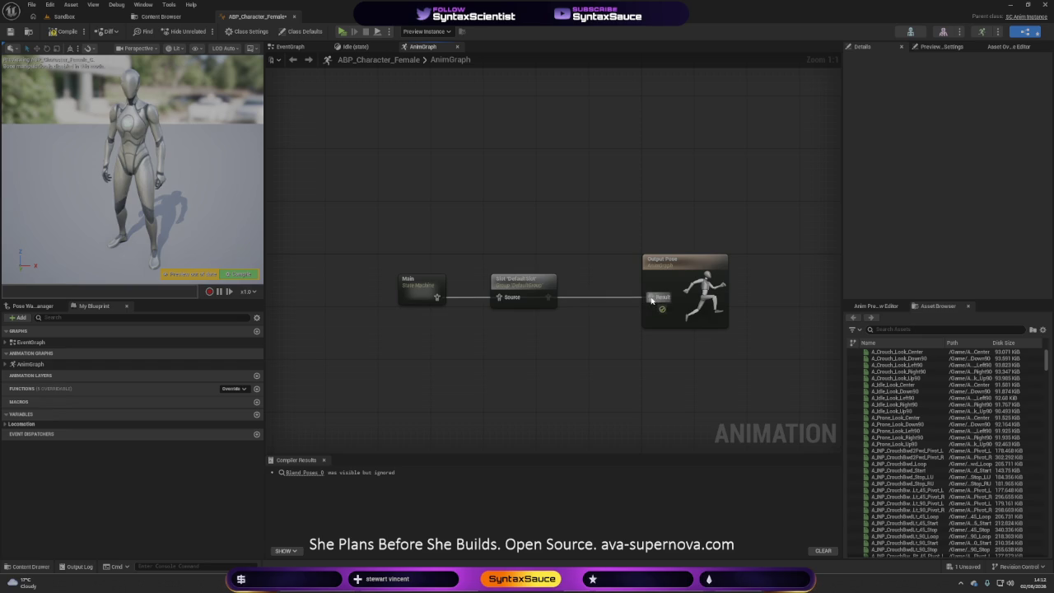
- Compile ABP_Character_Female and run a quick simulation to preview it
left_click(66, 31)
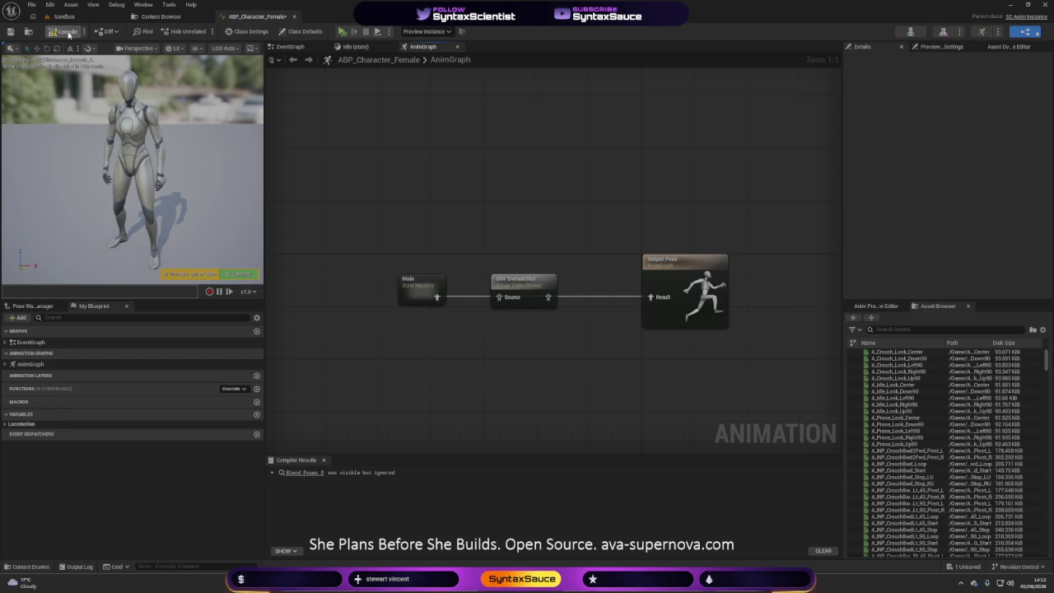
left_click(342, 32)
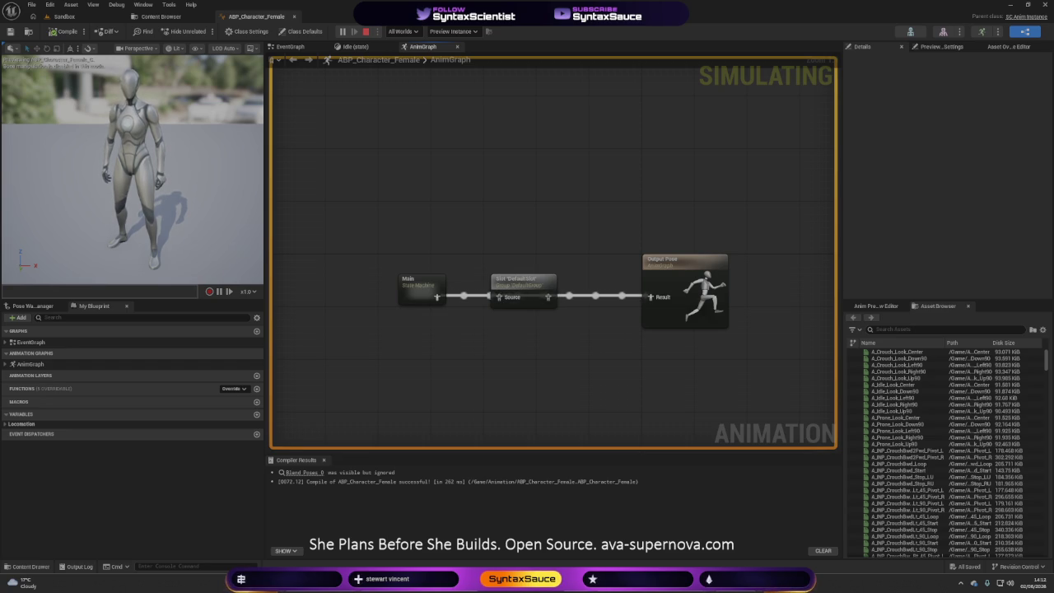
key("Escape")
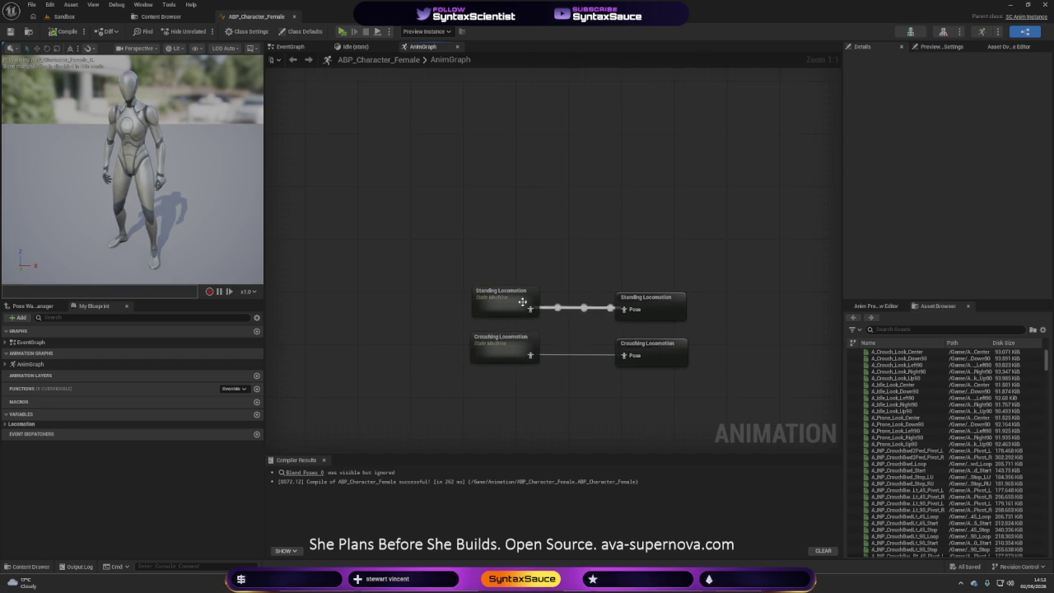
- Open the Idle state inside the Standing Locomotion state machine
left_click(492, 310)
double_click(492, 311)
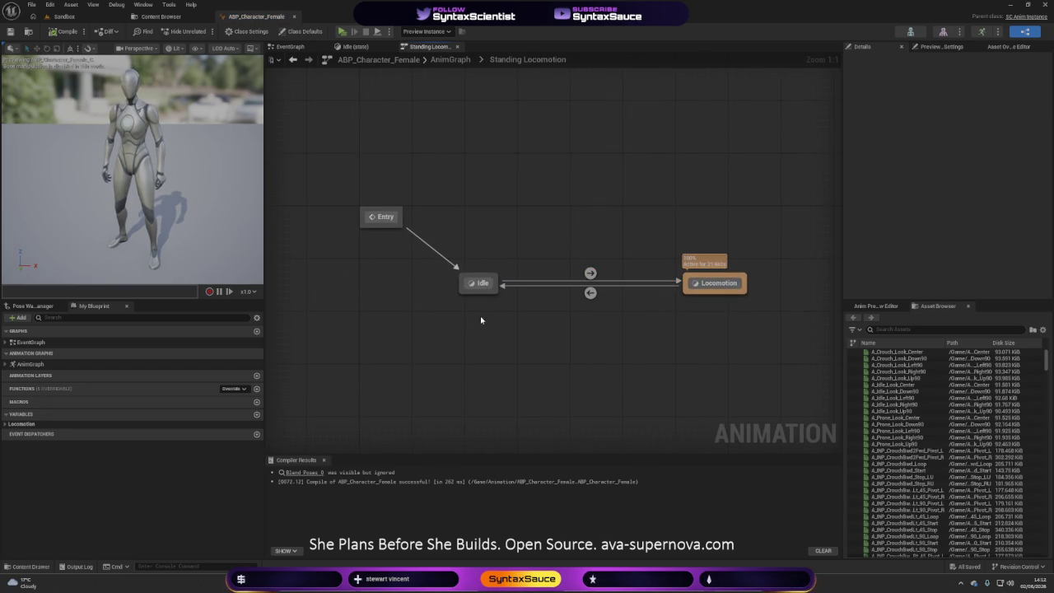
double_click(480, 284)
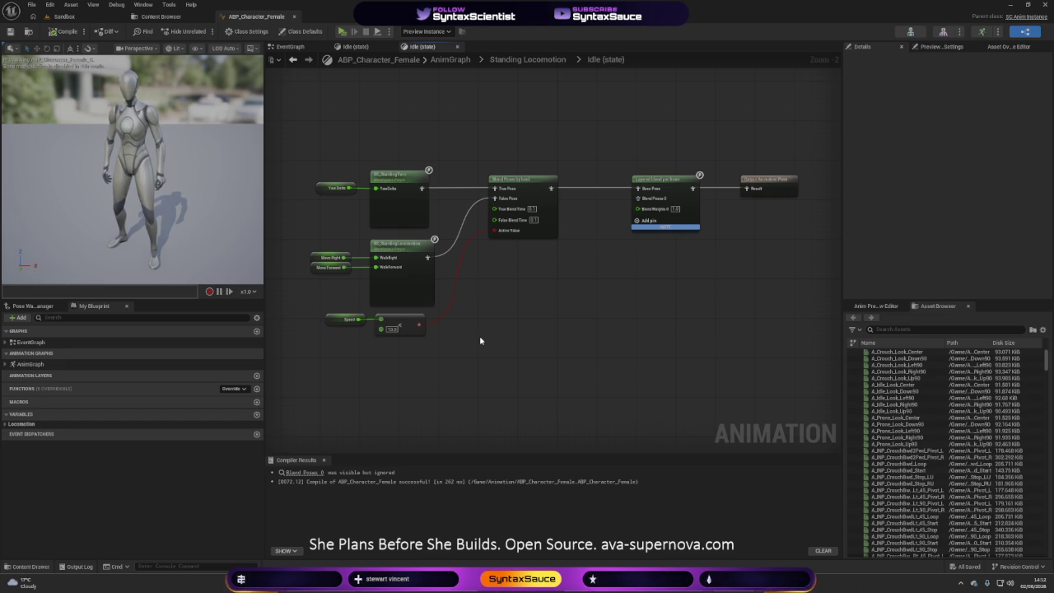
- Edit the 10.0 Speed threshold, then compile and test-simulate the blueprint
left_click(391, 328)
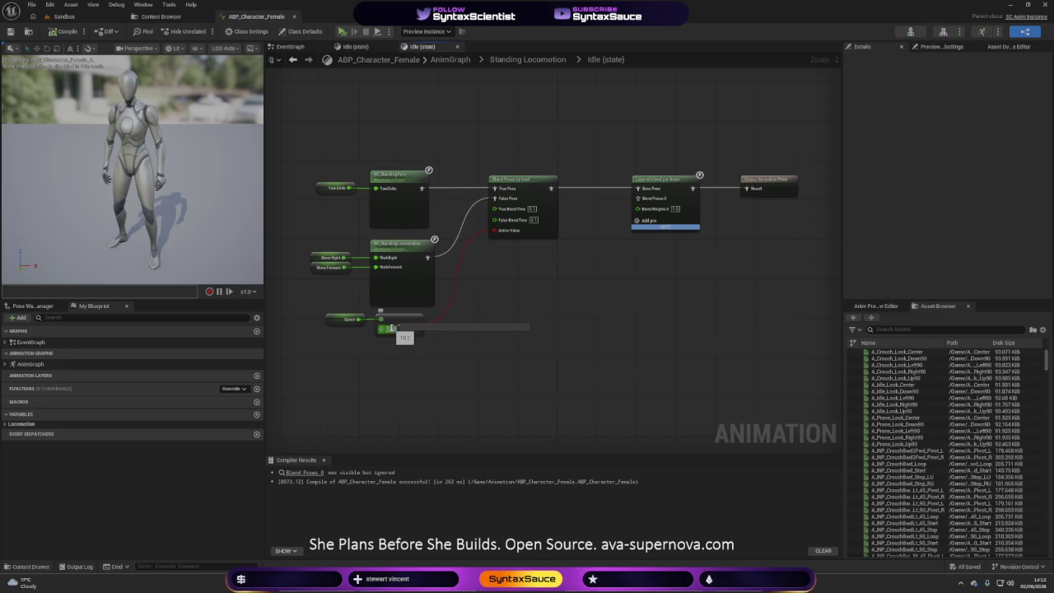
left_click(148, 74)
left_click(64, 30)
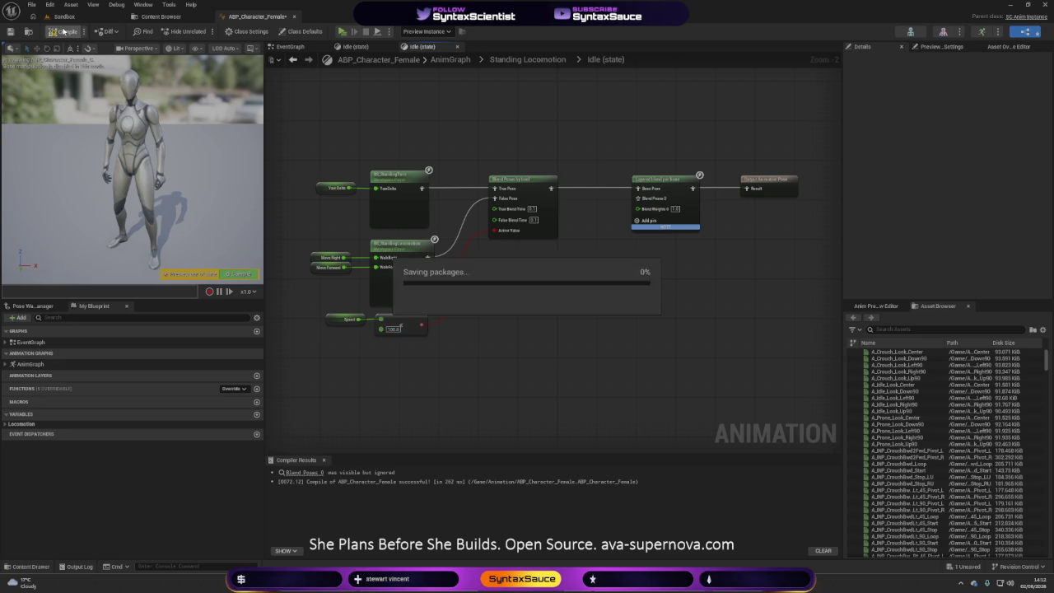
left_click(342, 32)
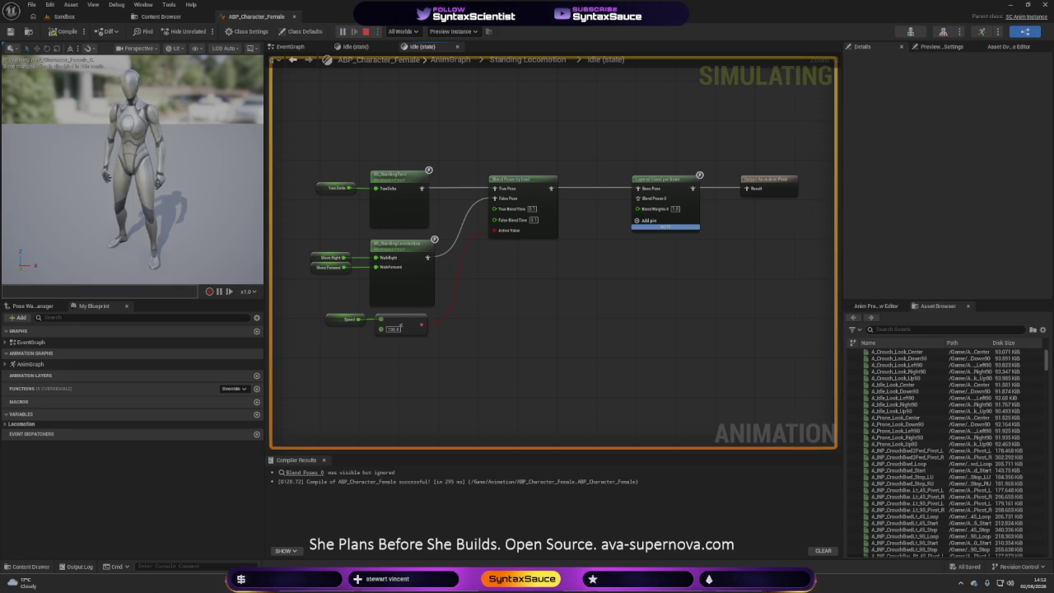
key("Escape")
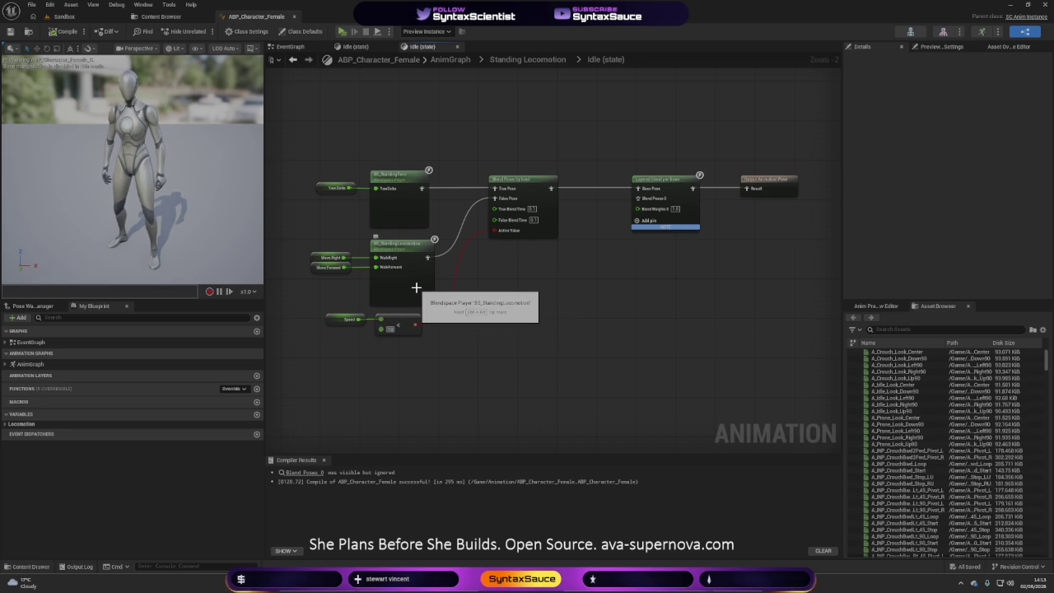
- Remove the Blend Poses 0 pin from Layered blend per bone and recompile
key("Return")
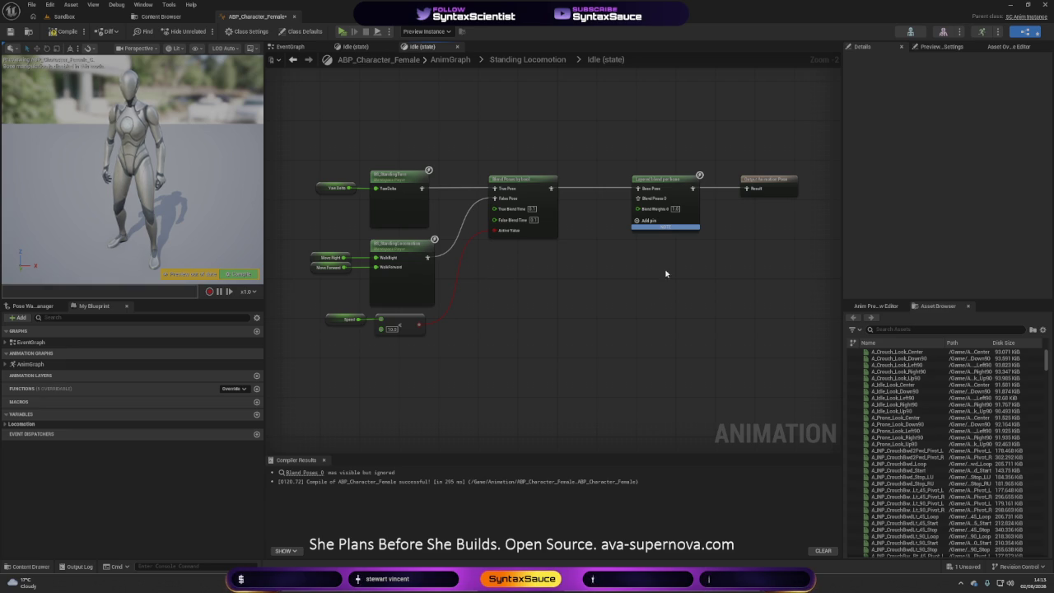
right_click(644, 199)
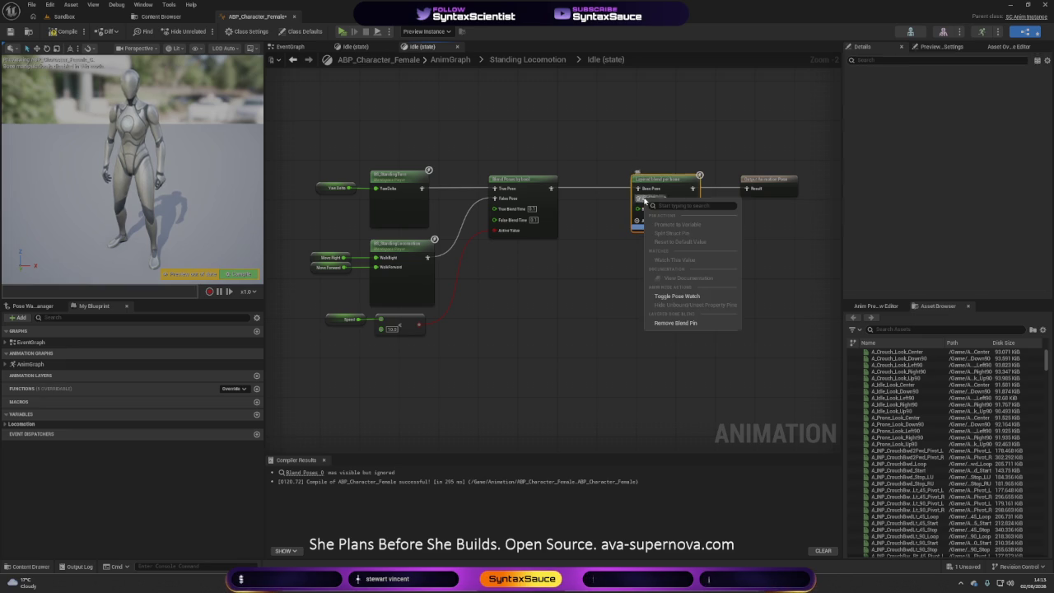
left_click(671, 323)
left_click(675, 270)
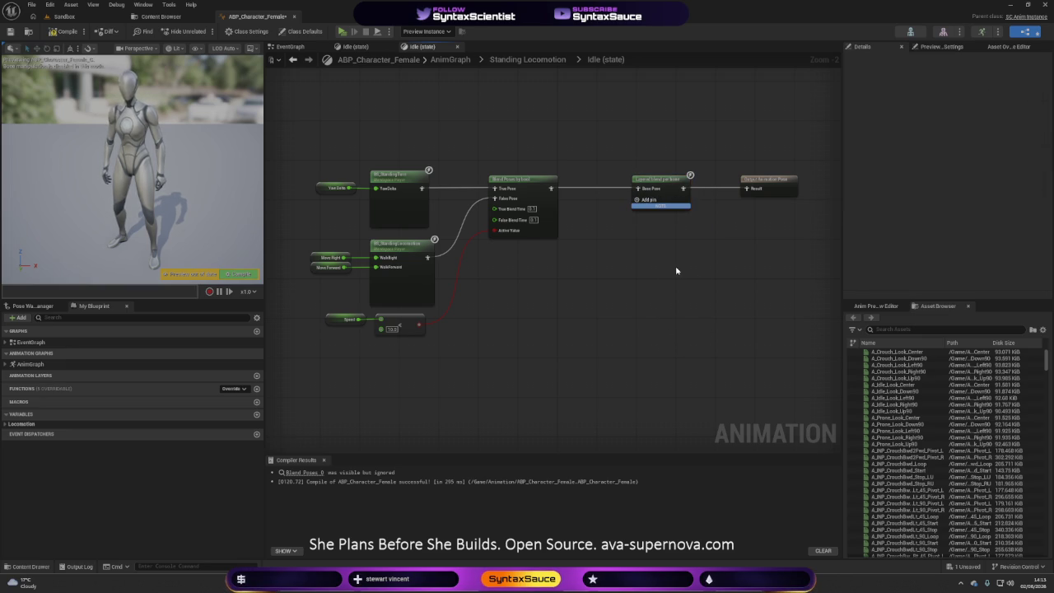
left_click(70, 35)
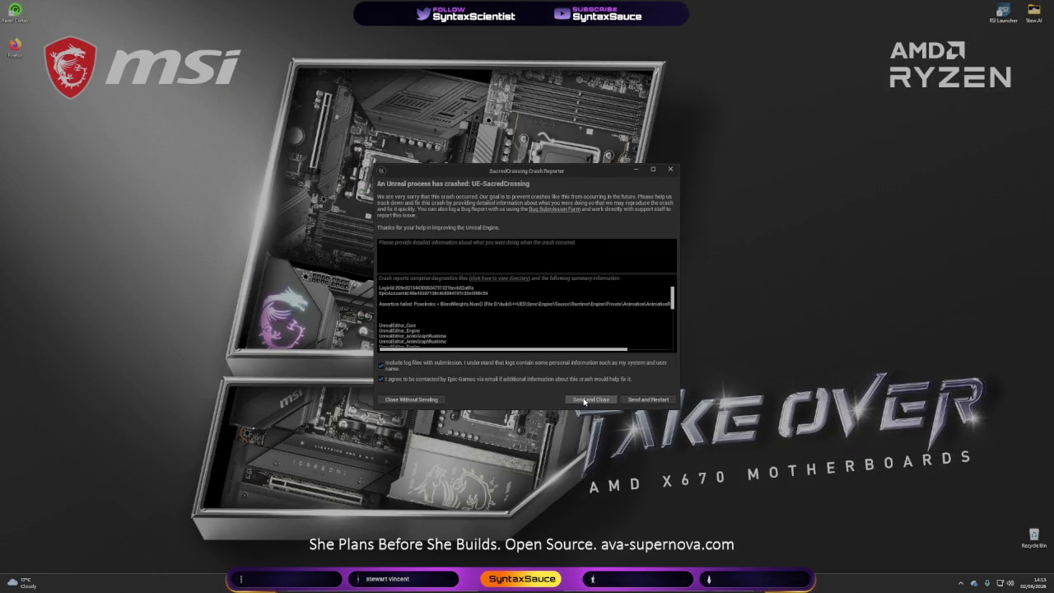
- Send the crash report, restart the editor, and close the load errors log
left_click(648, 400)
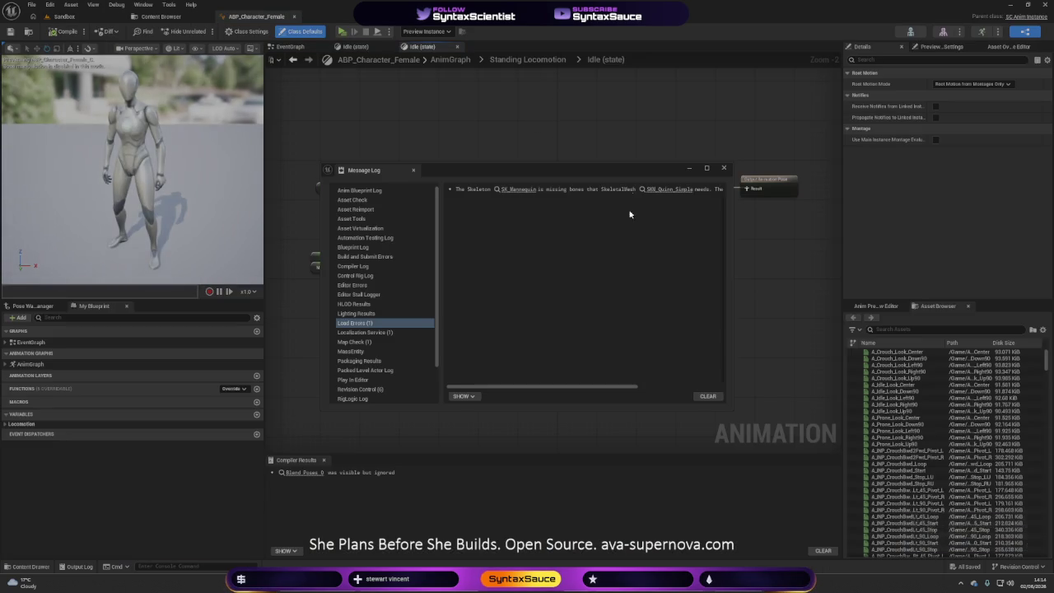
left_click(723, 169)
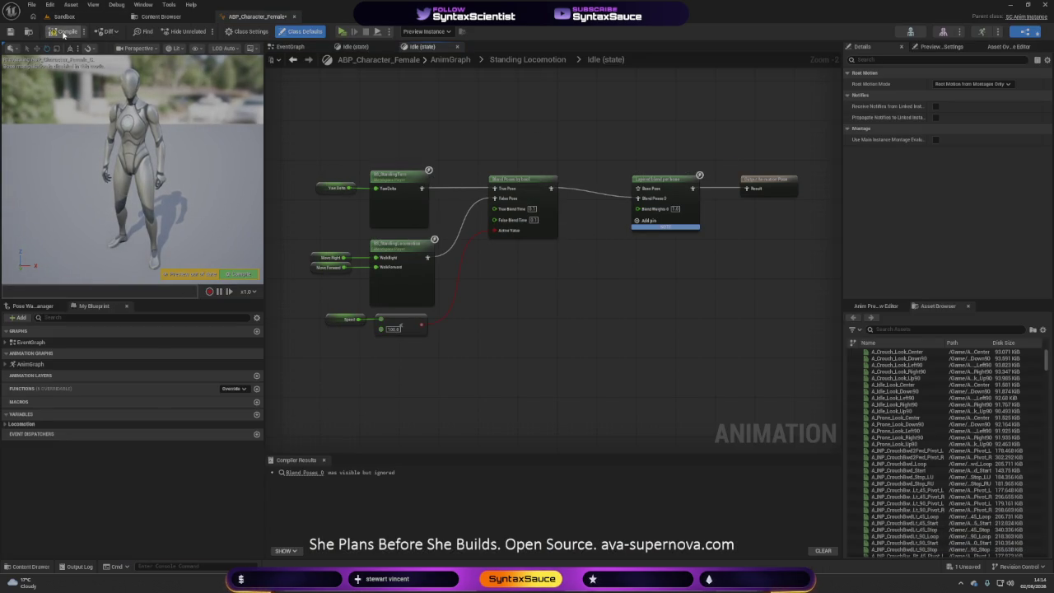
- Wire Blend Poses by bool directly into Layered Blend per Bone's Base Pose, compiling and test-simulating
left_click(63, 33)
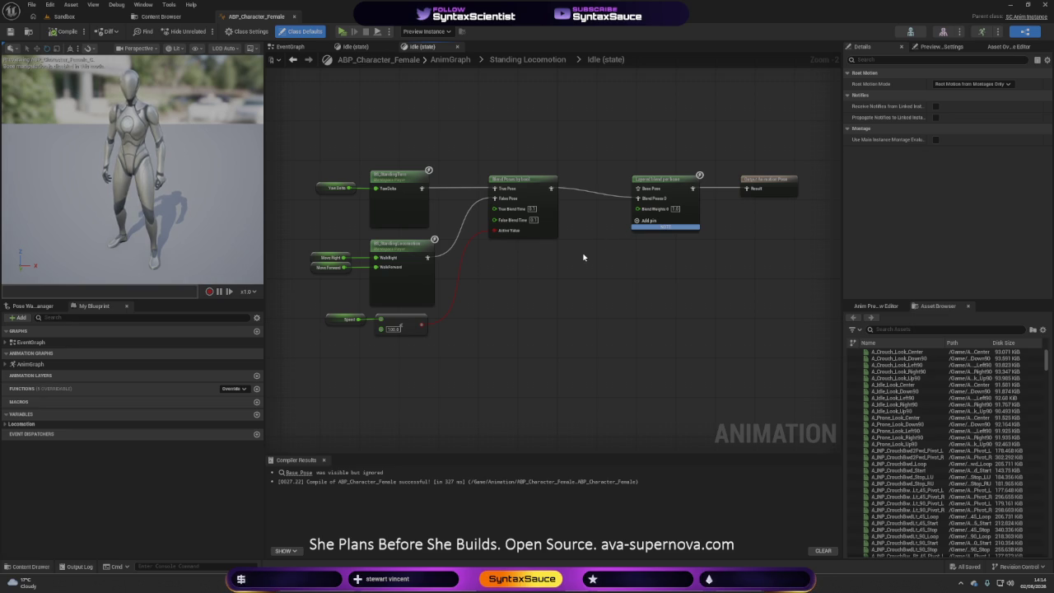
mouse_move(427, 257)
left_mouse_down()
mouse_move(565, 228)
mouse_move(640, 191)
left_mouse_up()
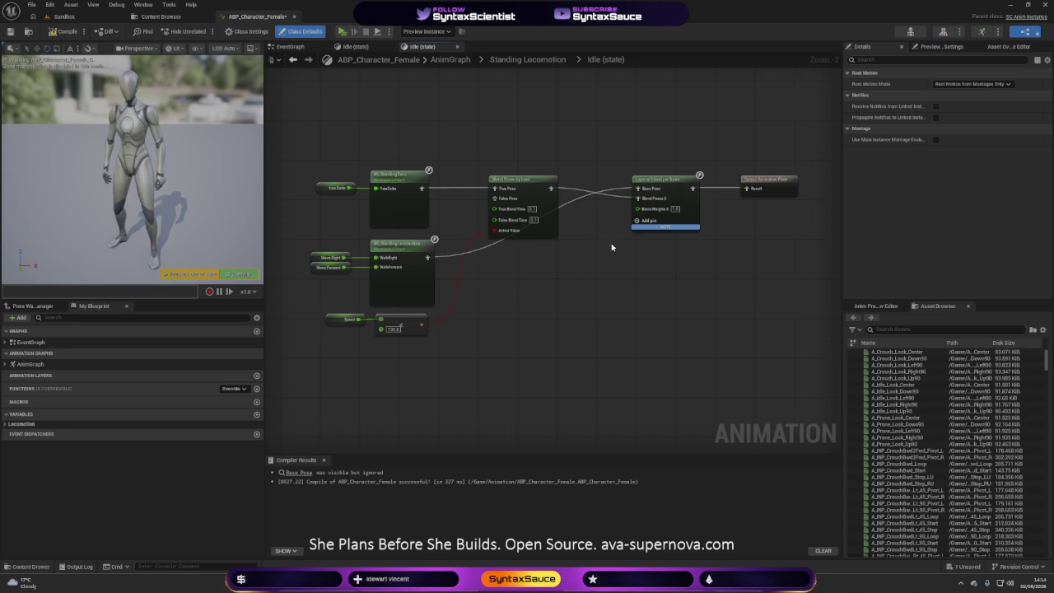
left_click(56, 34)
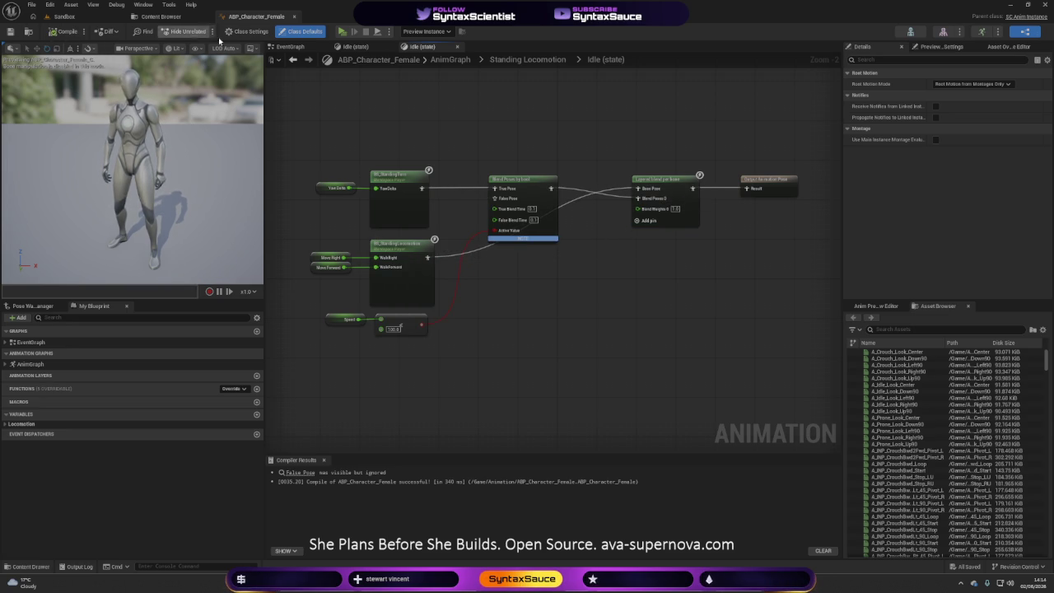
left_click(343, 31)
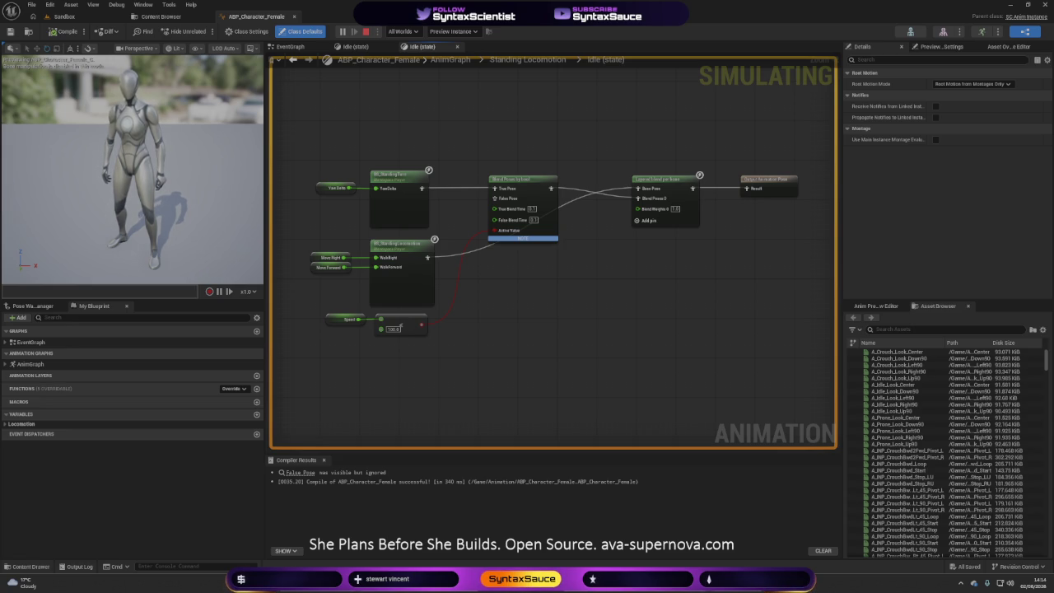
key("Escape")
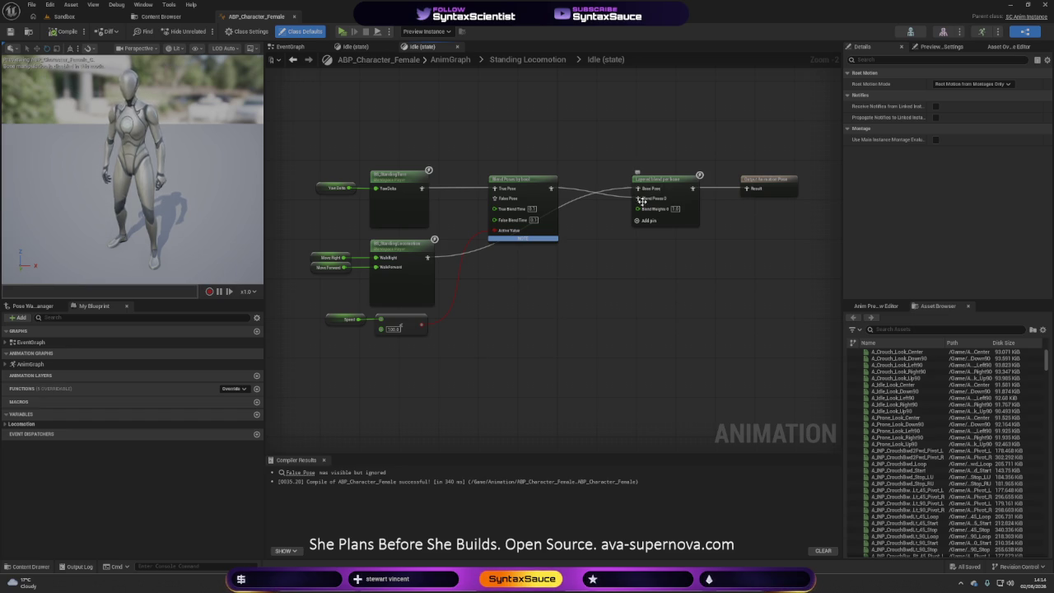
left_click_drag(638, 199, 638, 188)
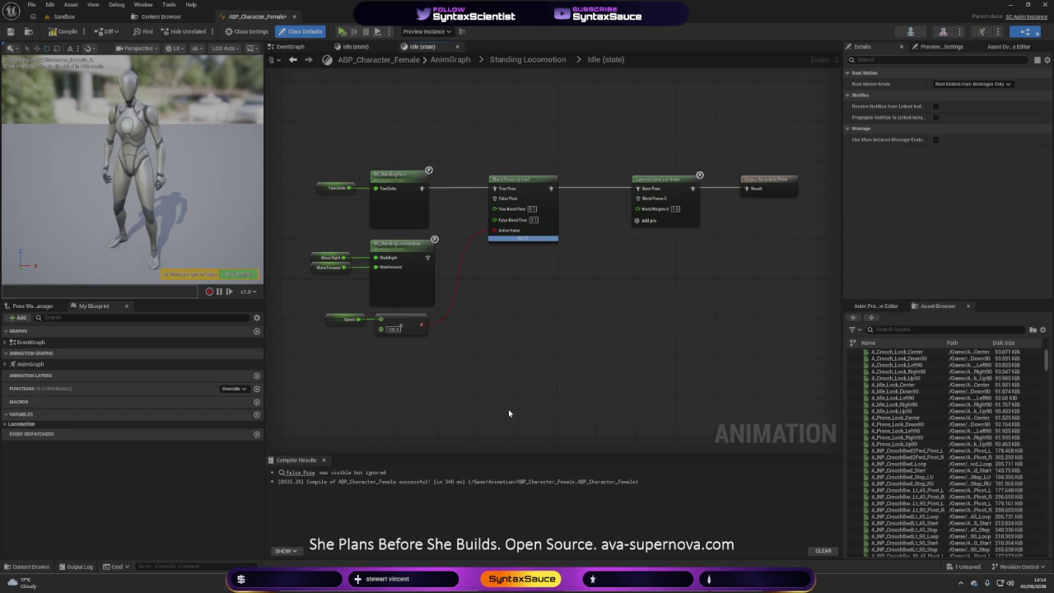
left_click(298, 47)
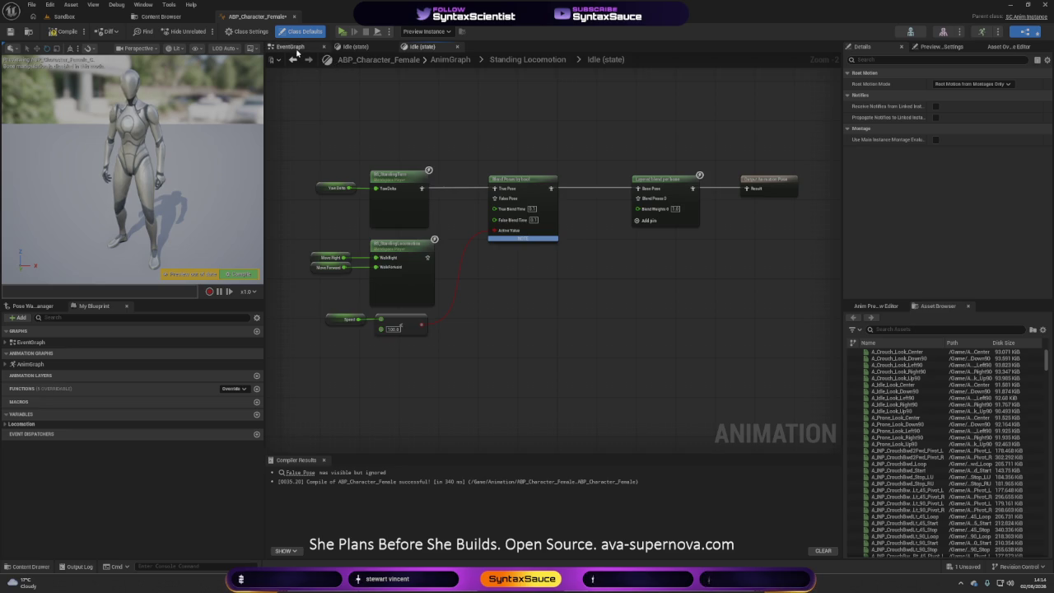
mouse_move(480, 207)
left_mouse_down()
mouse_move(477, 240)
mouse_move(533, 327)
mouse_move(535, 311)
left_mouse_up()
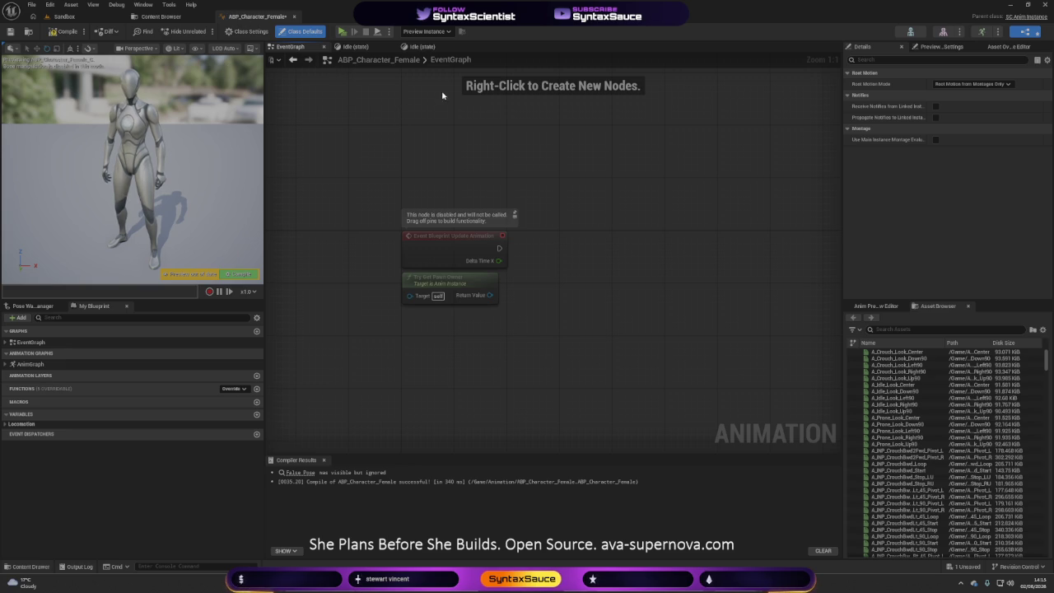
left_click(421, 47)
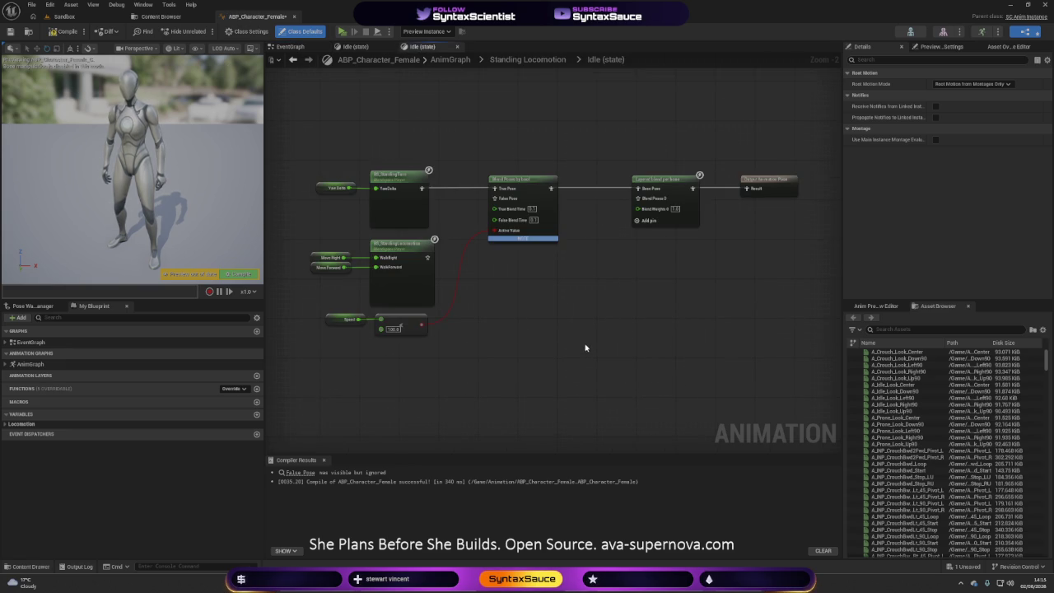
left_click_drag(316, 376, 679, 158)
key("Delete")
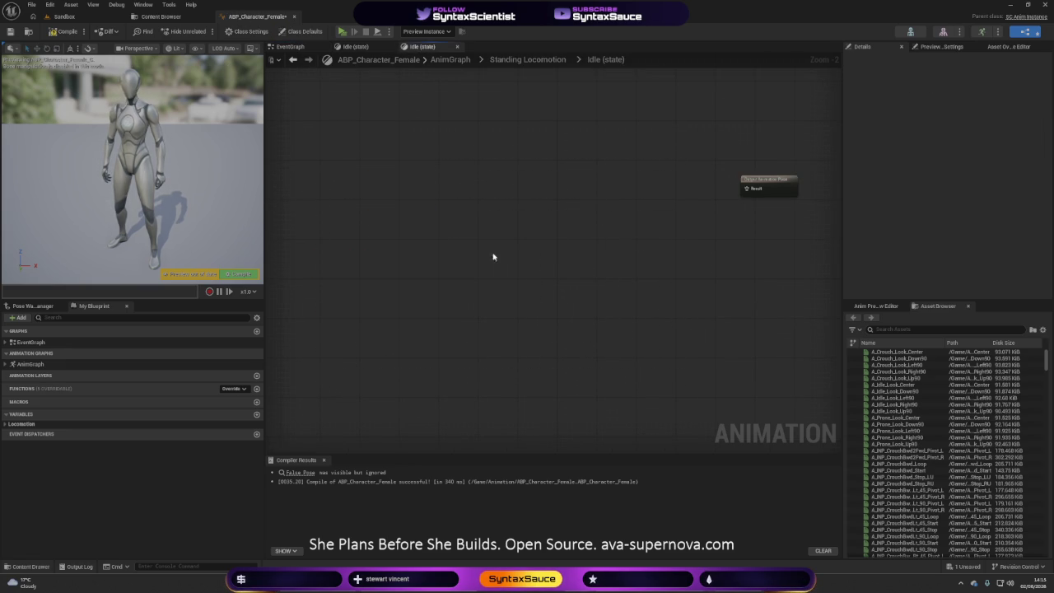
- Browse the Content Browser to Assets/FemaleLocomotion/Animations/Mannequin/InPlace/Idle
left_click(161, 17)
left_click(168, 74)
double_click(167, 73)
double_click(167, 74)
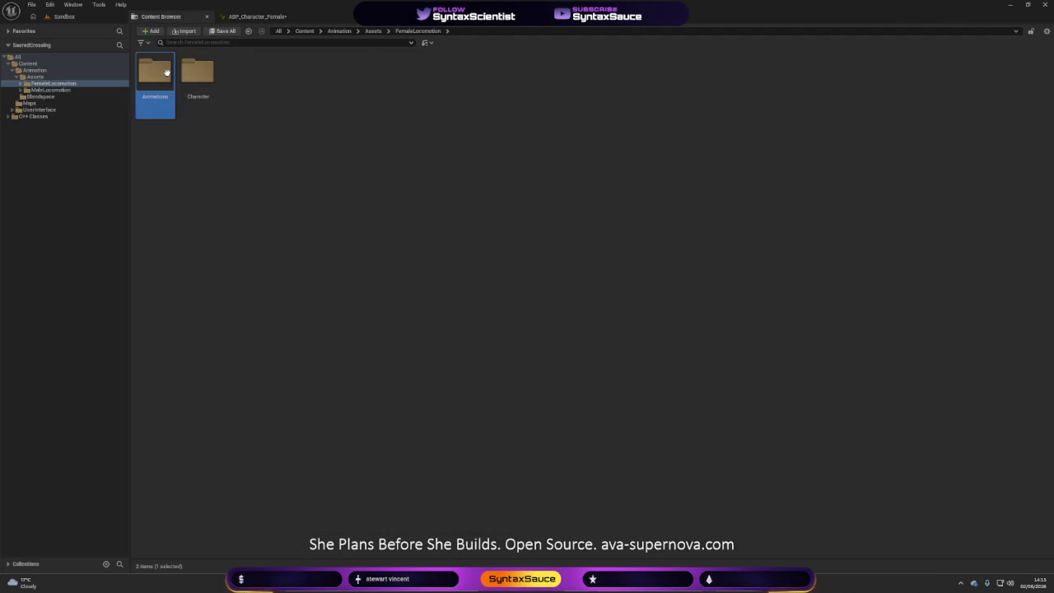
double_click(168, 73)
double_click(167, 73)
double_click(191, 74)
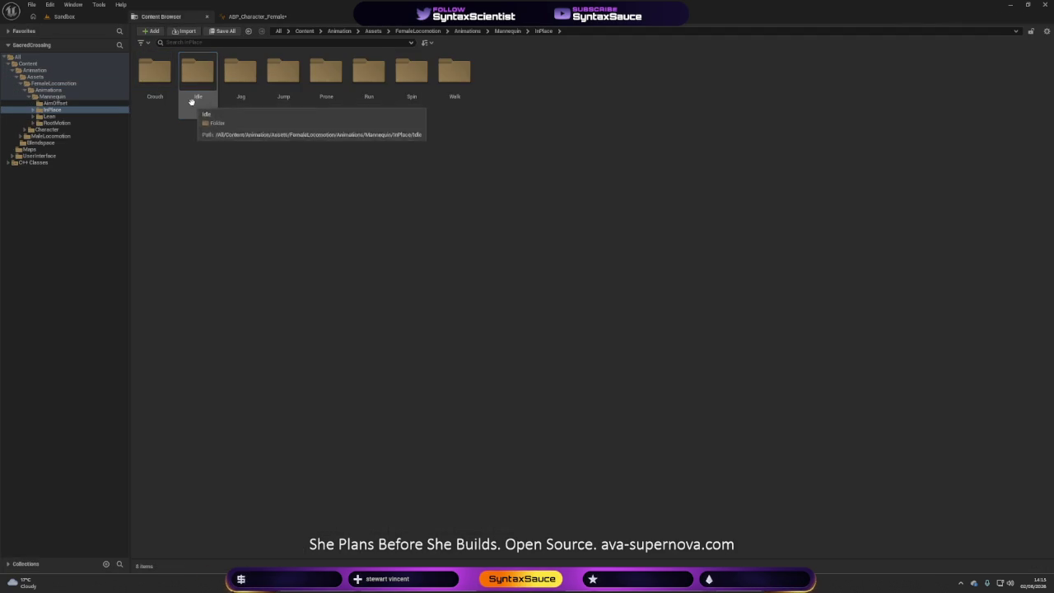
double_click(189, 78)
- Add A_INP_Idle with Loop Animation on, wire it to Output Pose, and save
mouse_move(752, 100)
left_mouse_down()
mouse_move(280, 26)
mouse_move(581, 219)
mouse_move(601, 169)
left_mouse_up()
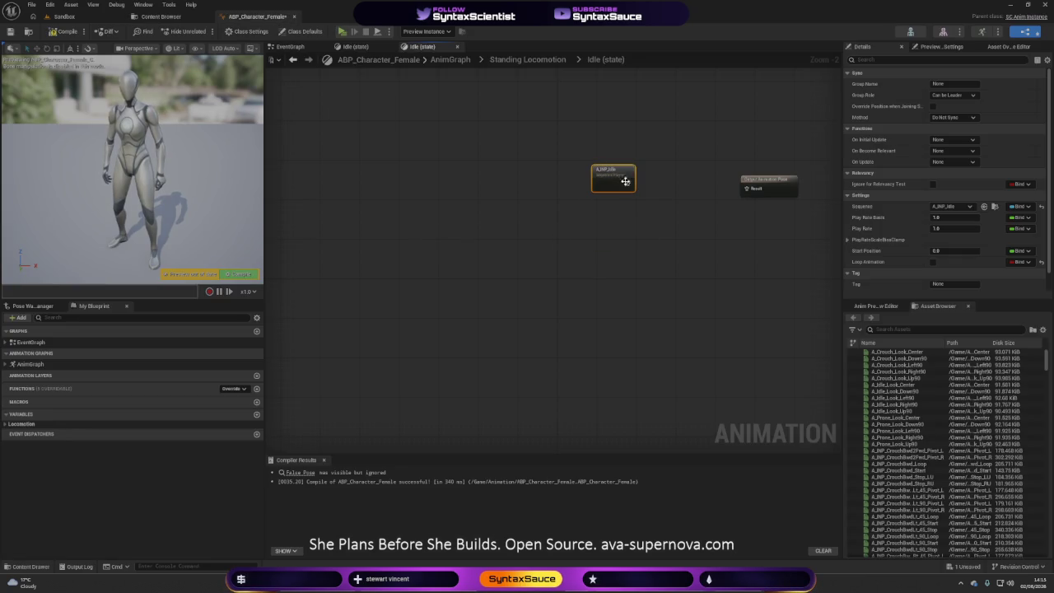
left_click(932, 262)
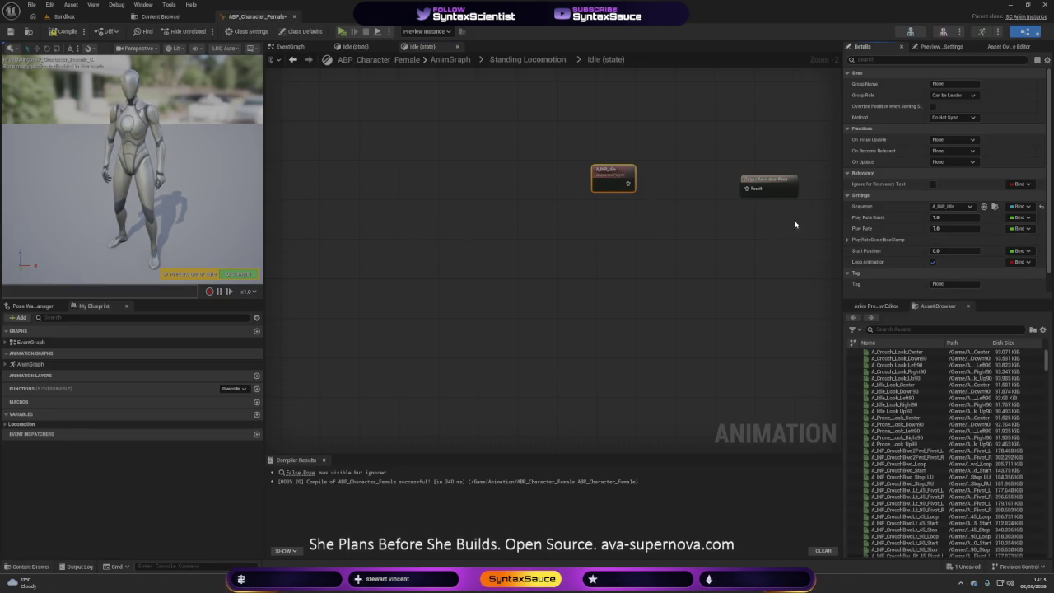
left_click_drag(744, 189, 628, 185)
key("ctrl+s")
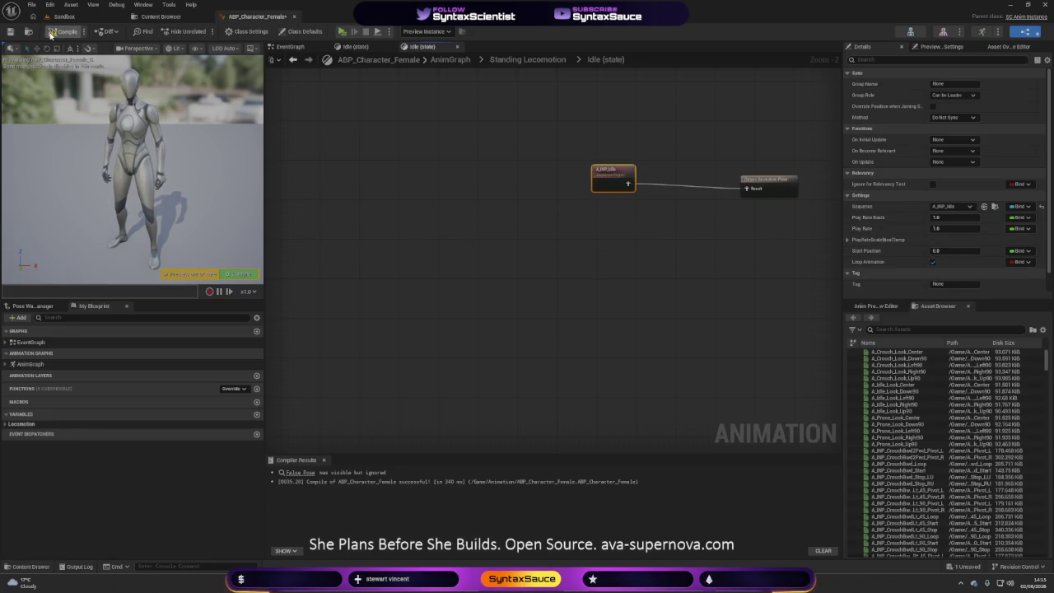
left_click_drag(753, 182, 684, 183)
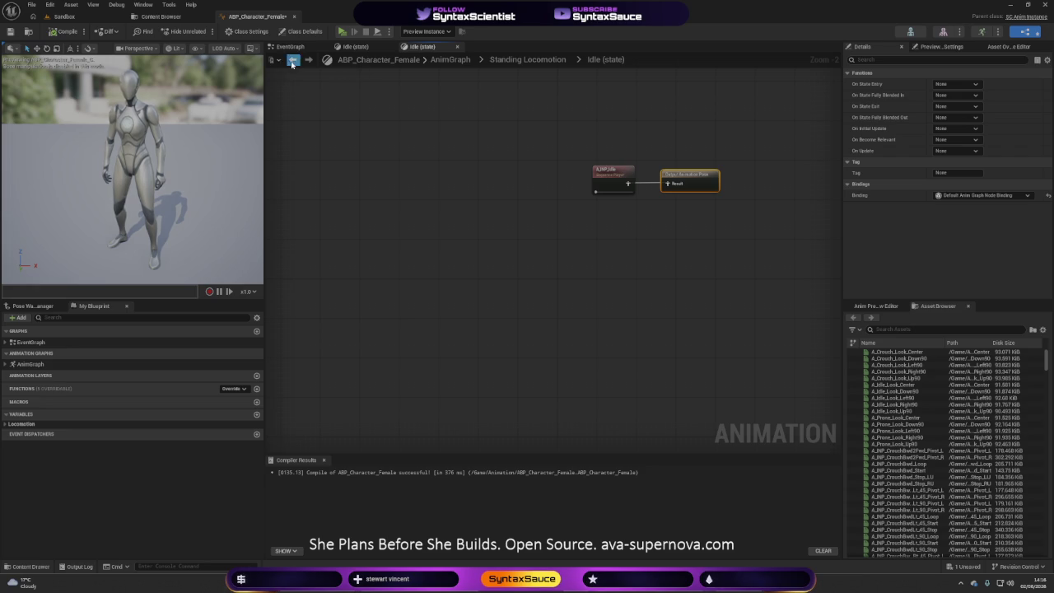
- Close the duplicate Idle tab, enter Main's Unarmed Standing state, and shift the cached pose left
left_click(458, 47)
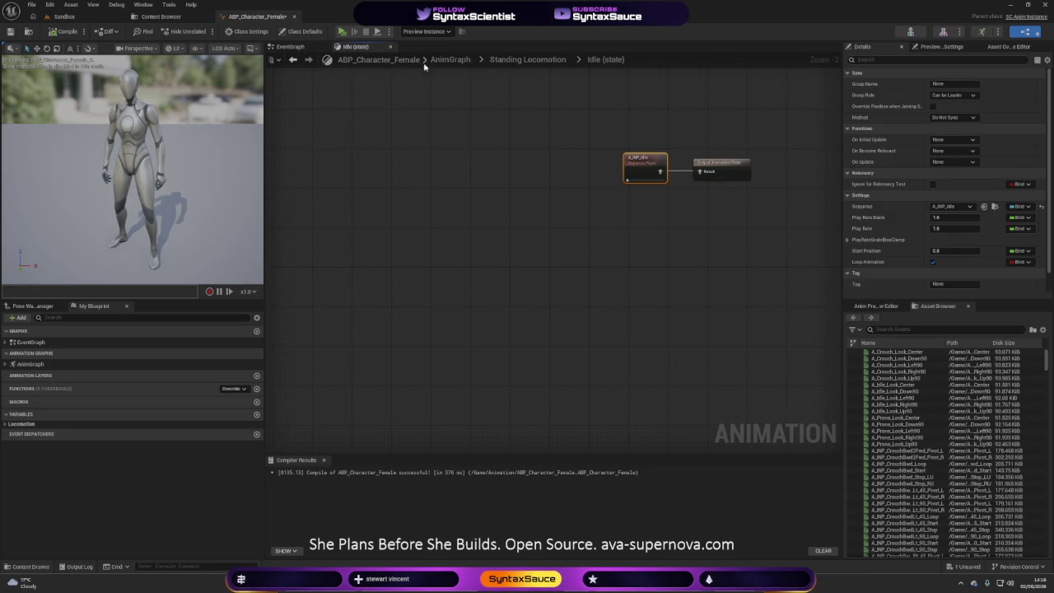
left_click(448, 60)
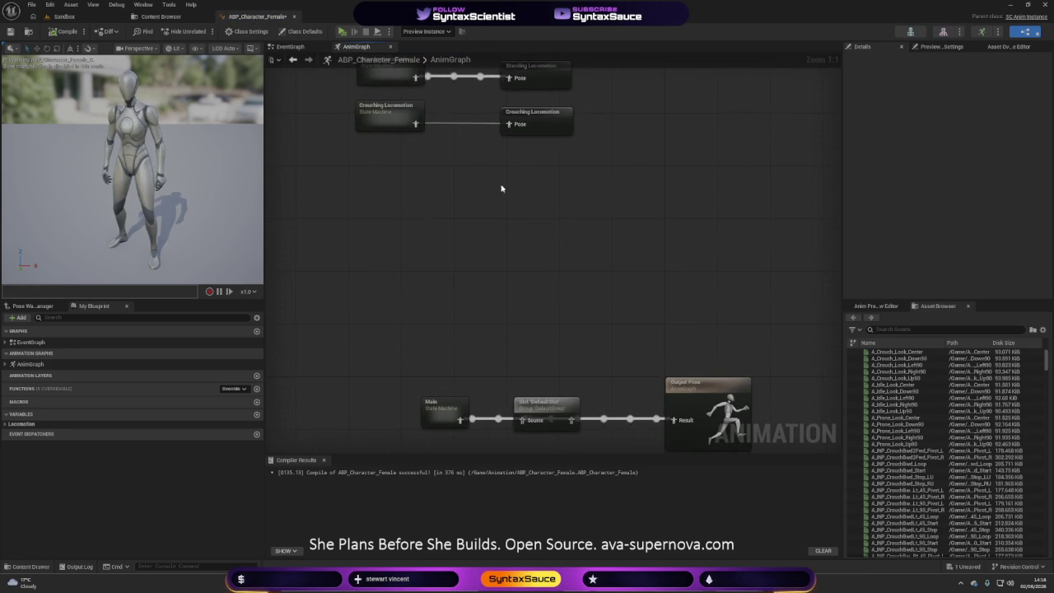
double_click(435, 413)
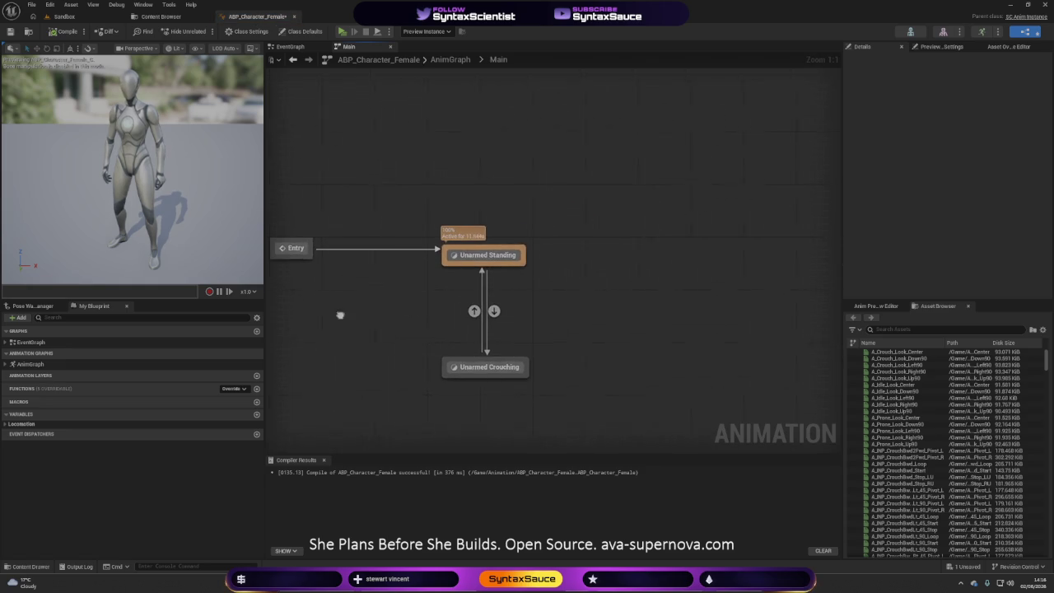
double_click(474, 255)
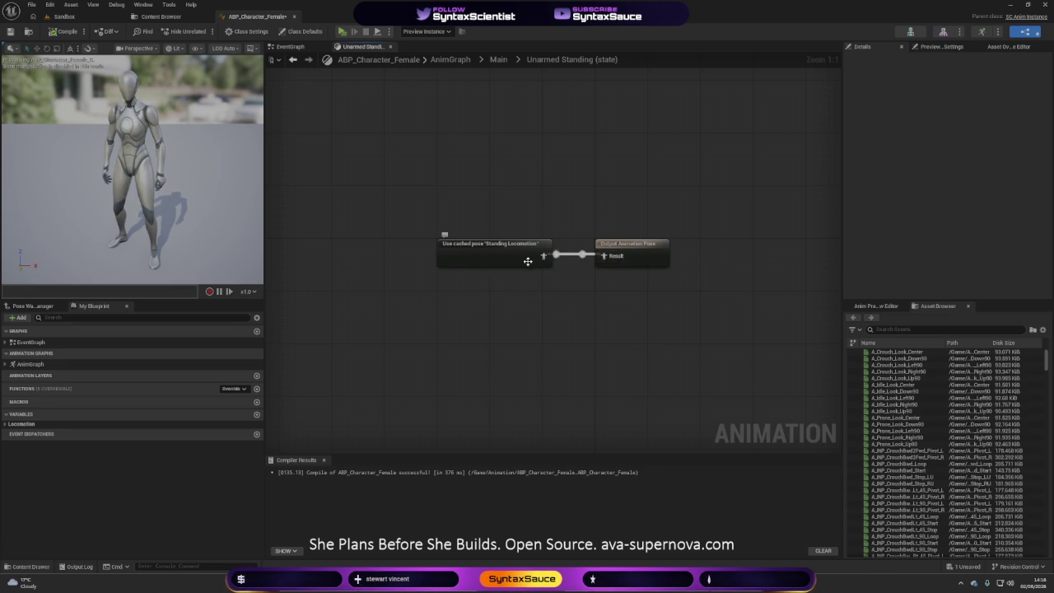
left_click_drag(516, 259, 358, 261)
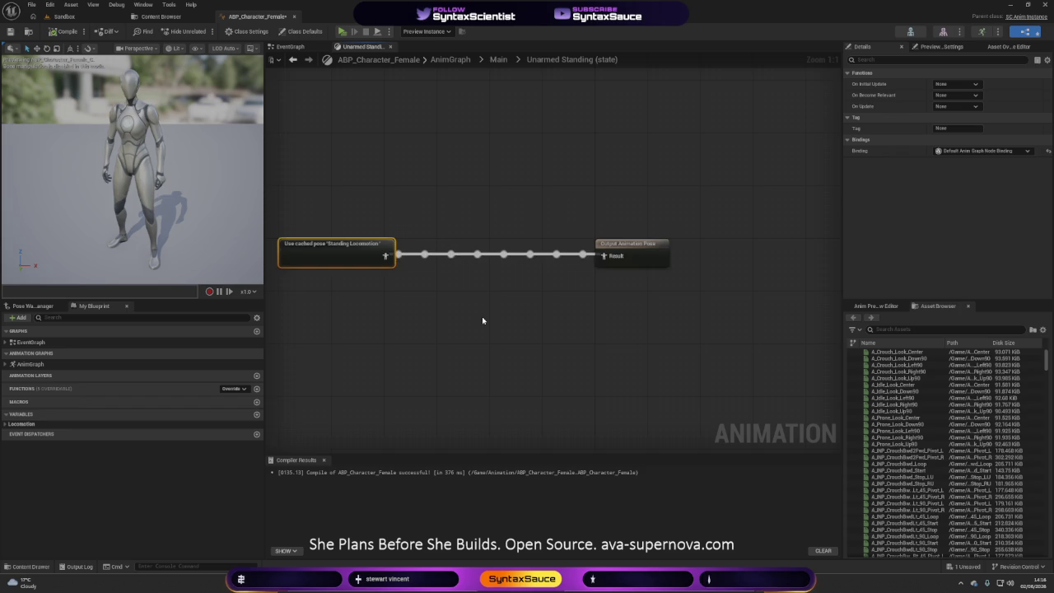
- Insert Blend Poses by bool after the Standing Locomotion cached pose and paste the copied blend nodes
left_click_drag(482, 316, 607, 336)
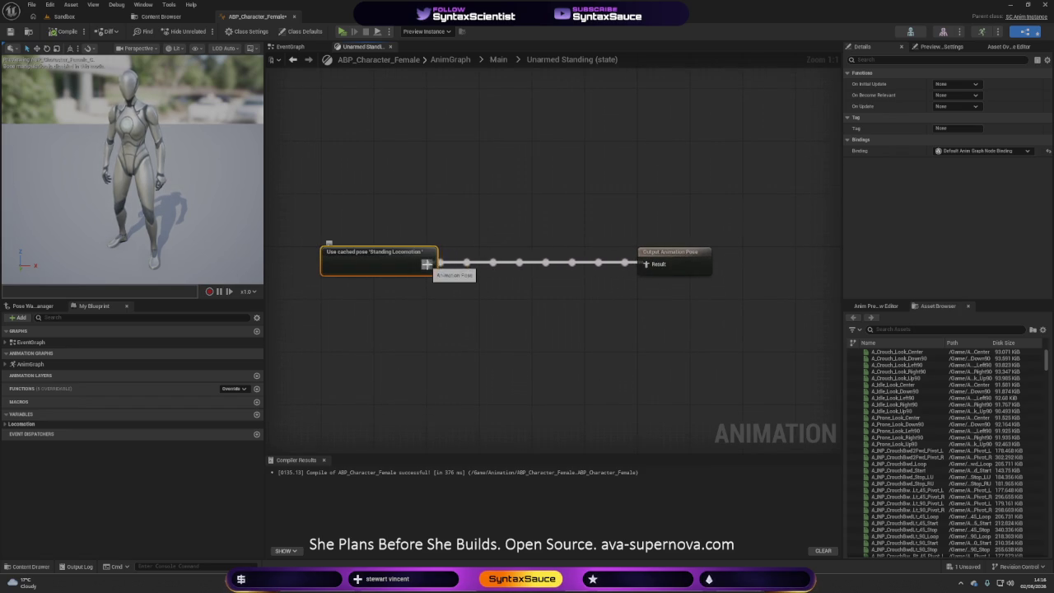
left_click_drag(426, 263, 499, 265)
type("blend")
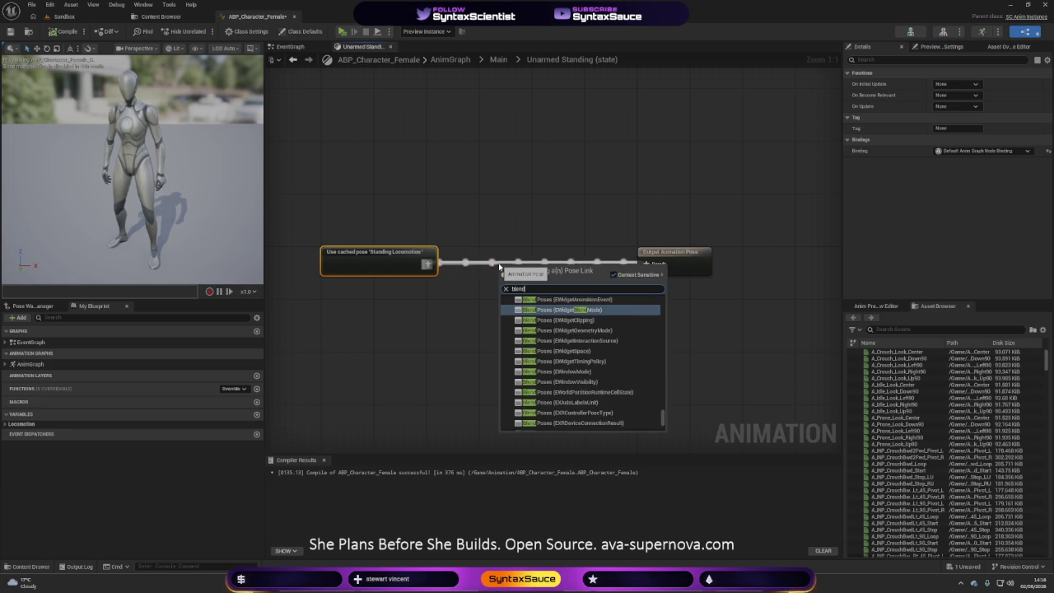
type("poses")
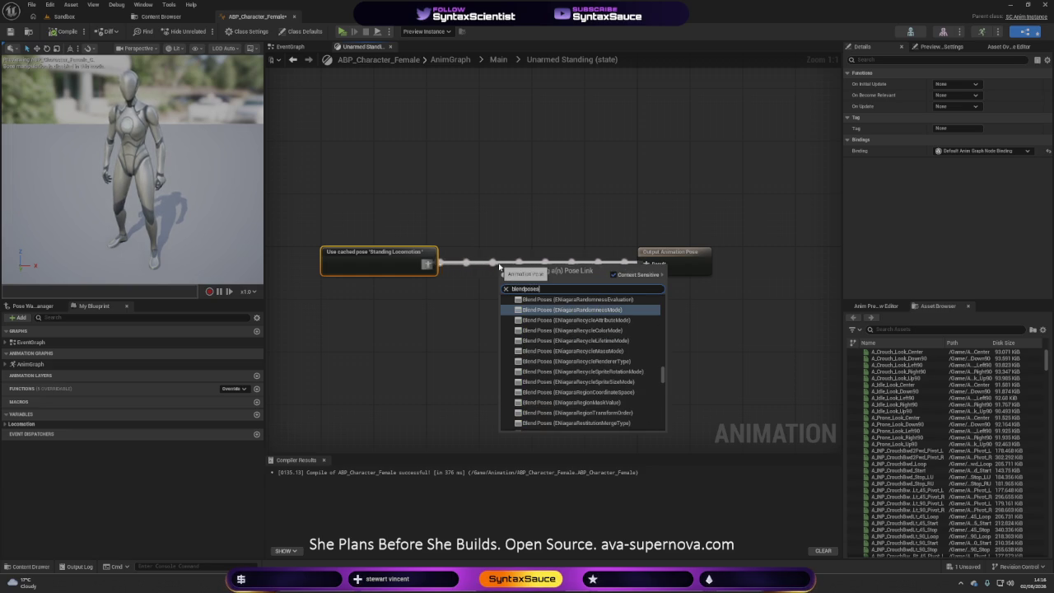
type("byb")
key("Return")
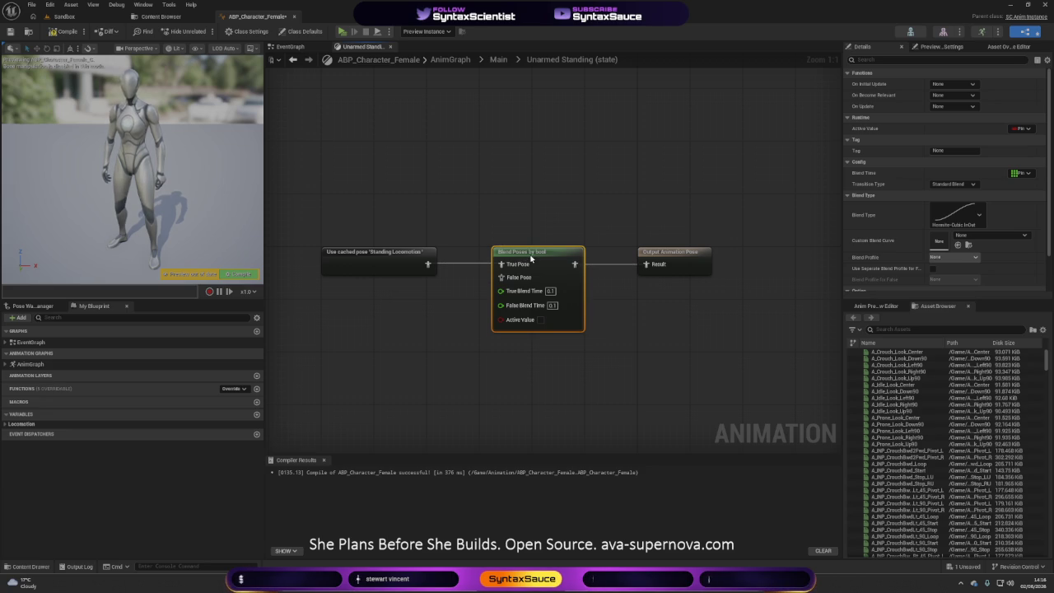
left_click_drag(452, 409, 522, 468)
key("ctrl+v")
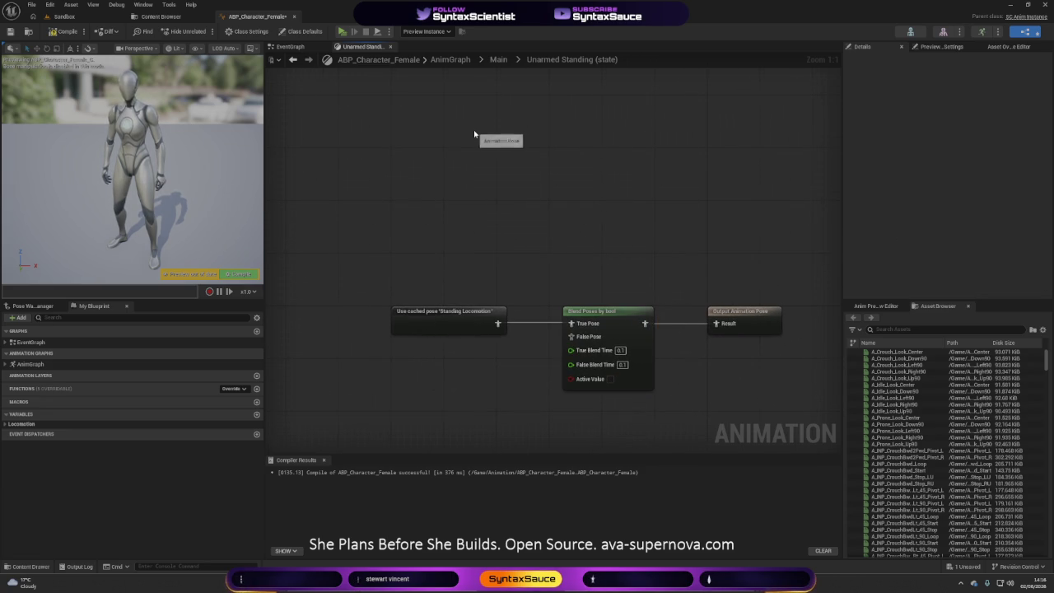
- Move the Speed comparison nodes down beside the lower Blend Poses by bool node
left_click(470, 252)
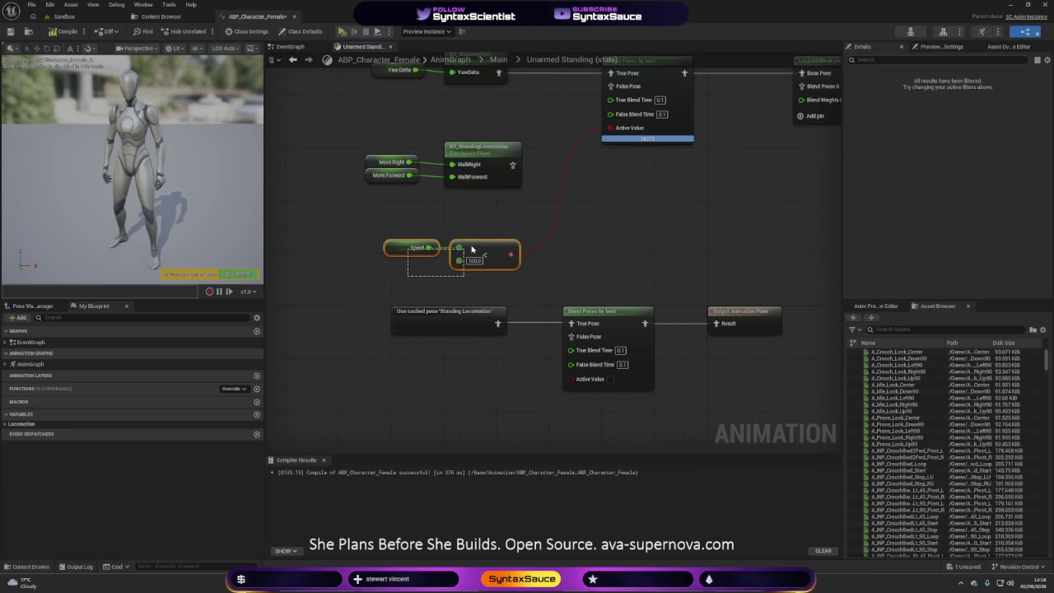
left_click(613, 130, "alt")
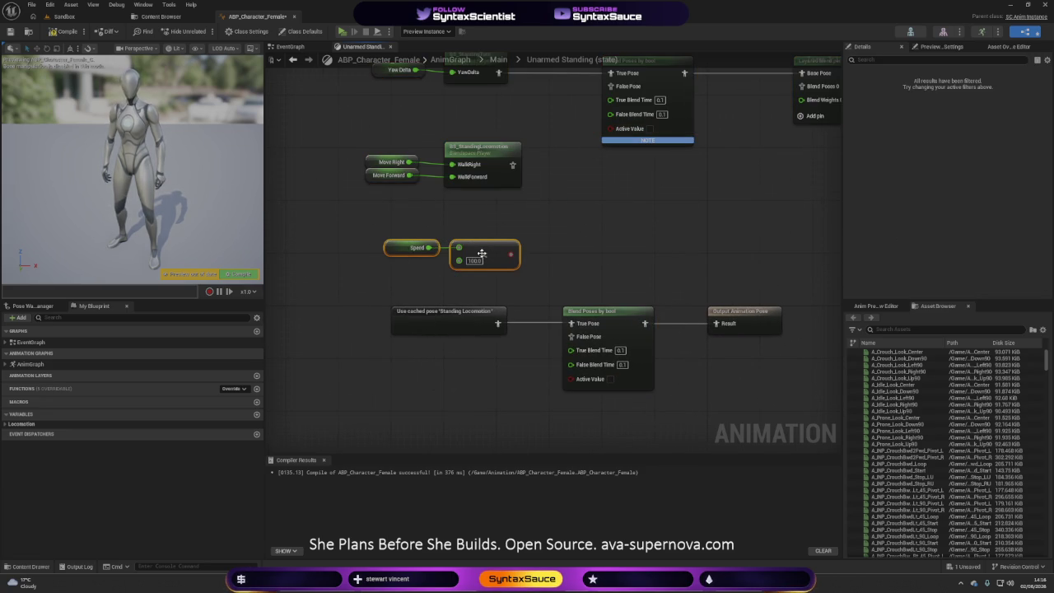
mouse_move(478, 251)
left_mouse_down()
mouse_move(470, 405)
mouse_move(579, 382)
mouse_move(570, 377)
left_mouse_up()
left_click_drag(495, 392, 483, 454)
mouse_move(495, 366)
left_mouse_down()
mouse_move(469, 494)
mouse_move(481, 385)
left_mouse_up()
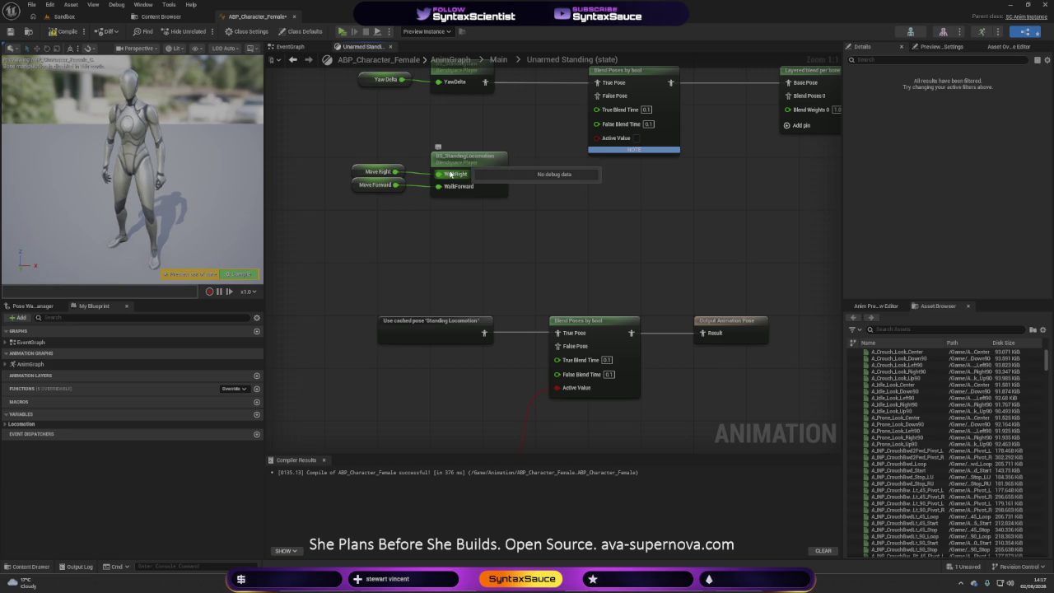
mouse_move(472, 226)
left_mouse_down()
mouse_move(489, 294)
mouse_move(479, 305)
left_mouse_up()
- Select the Yaw Delta and BS_StandingTurn nodes and shift them down slightly
mouse_move(610, 231)
left_mouse_down()
mouse_move(537, 178)
mouse_move(549, 231)
mouse_move(554, 219)
left_mouse_up()
left_click_drag(323, 183, 413, 127)
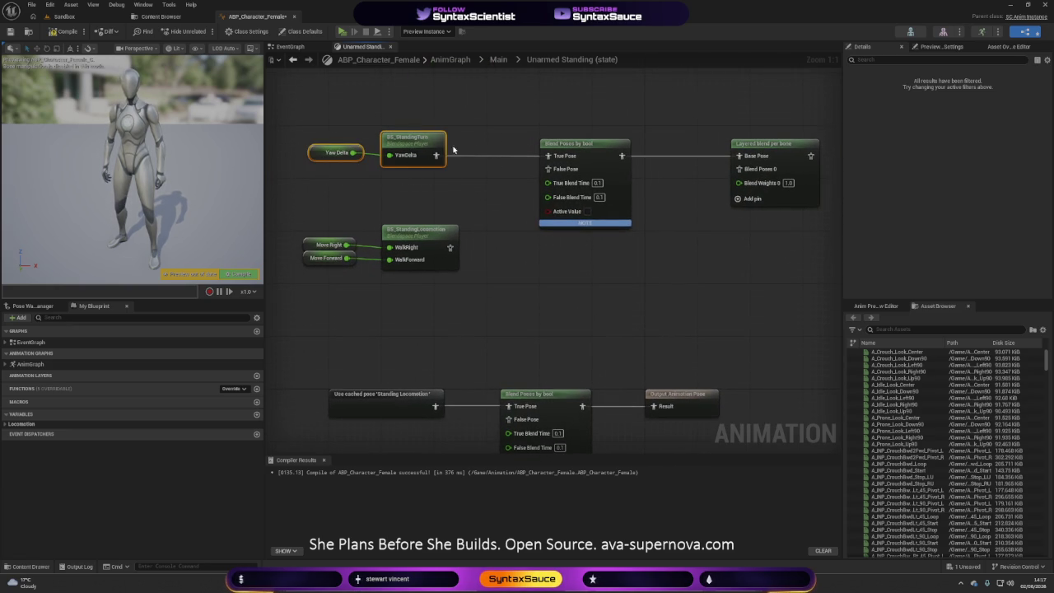
mouse_move(421, 165)
left_mouse_down()
mouse_move(419, 457)
mouse_move(412, 279)
mouse_move(444, 297)
mouse_move(508, 248)
left_mouse_up()
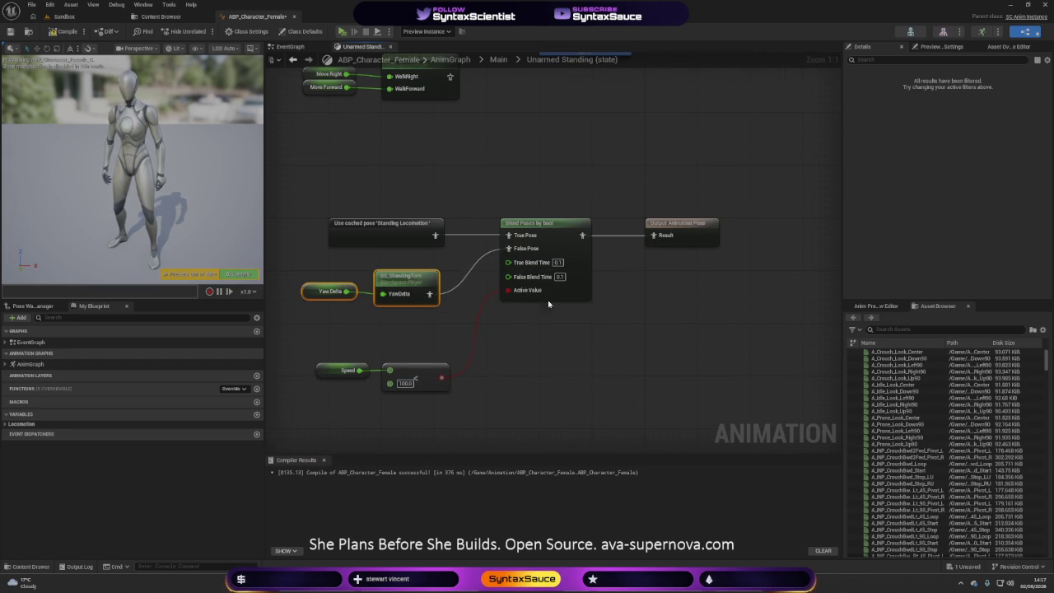
- Compile ABP_Character_Female and run a quick simulation to test it
left_click(81, 29)
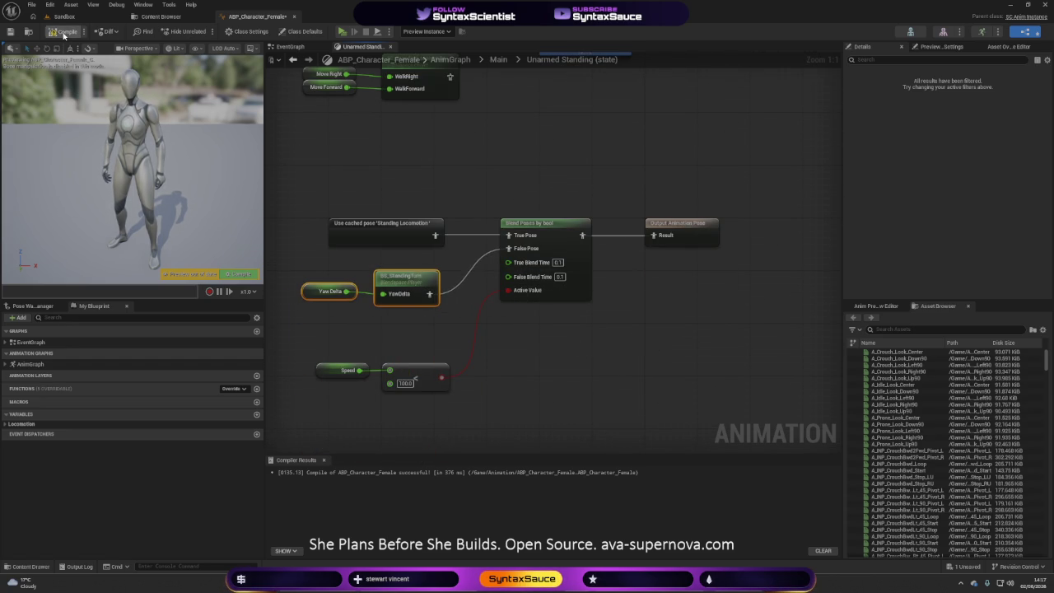
left_click(341, 31)
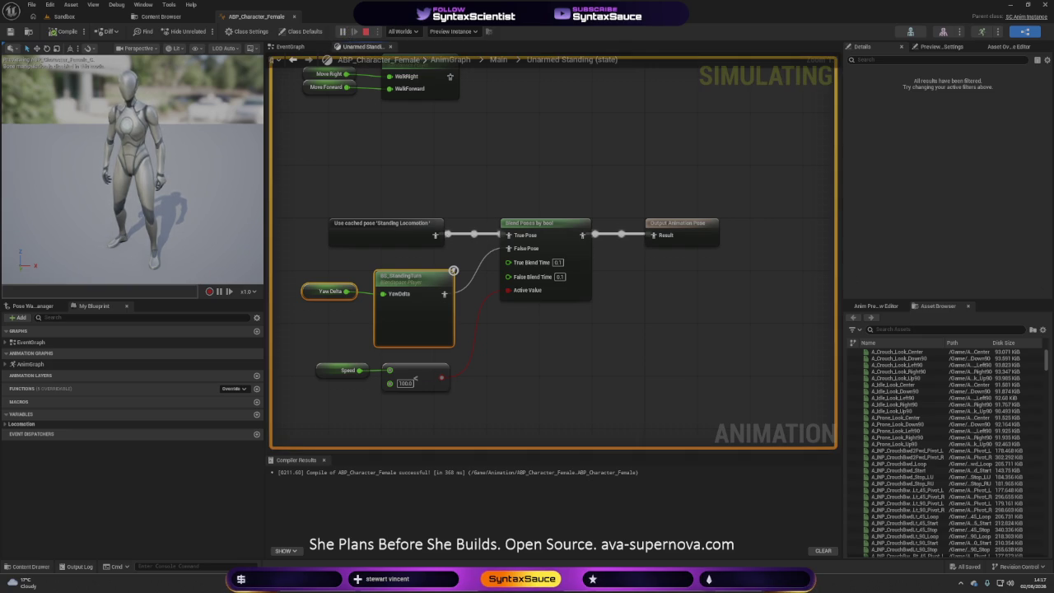
key("Escape")
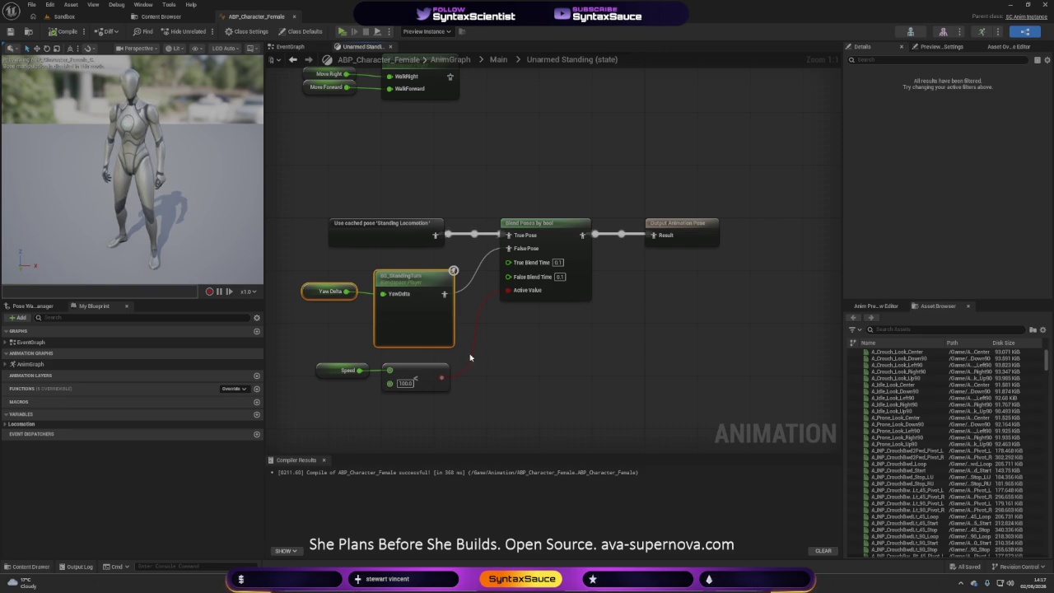
- Change the Speed comparison threshold from 100.0 to 10 and recompile
left_click(522, 349)
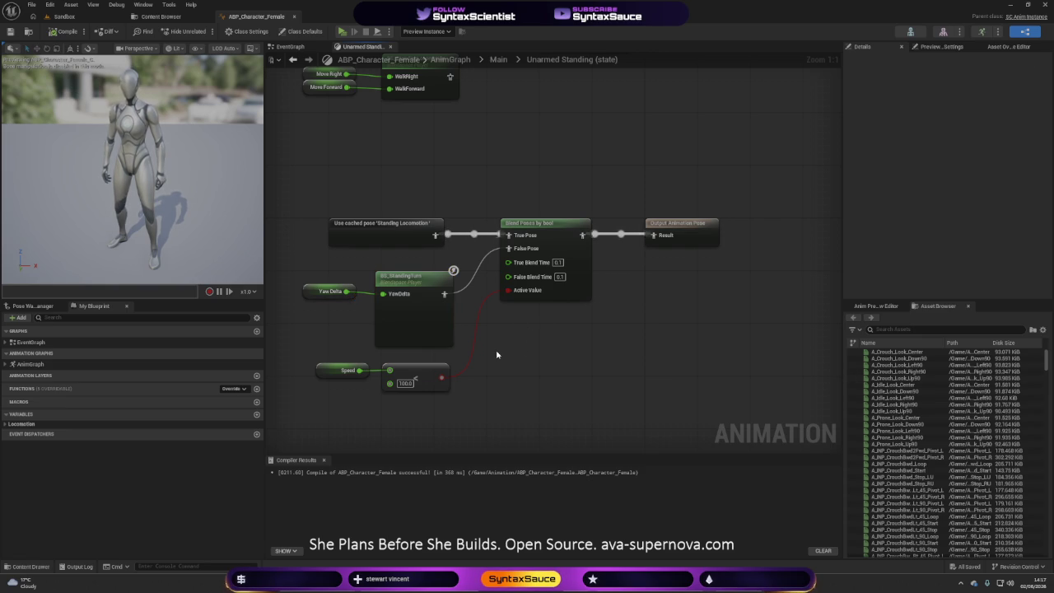
mouse_move(321, 329)
left_mouse_down()
mouse_move(421, 280)
mouse_move(444, 296)
left_mouse_up()
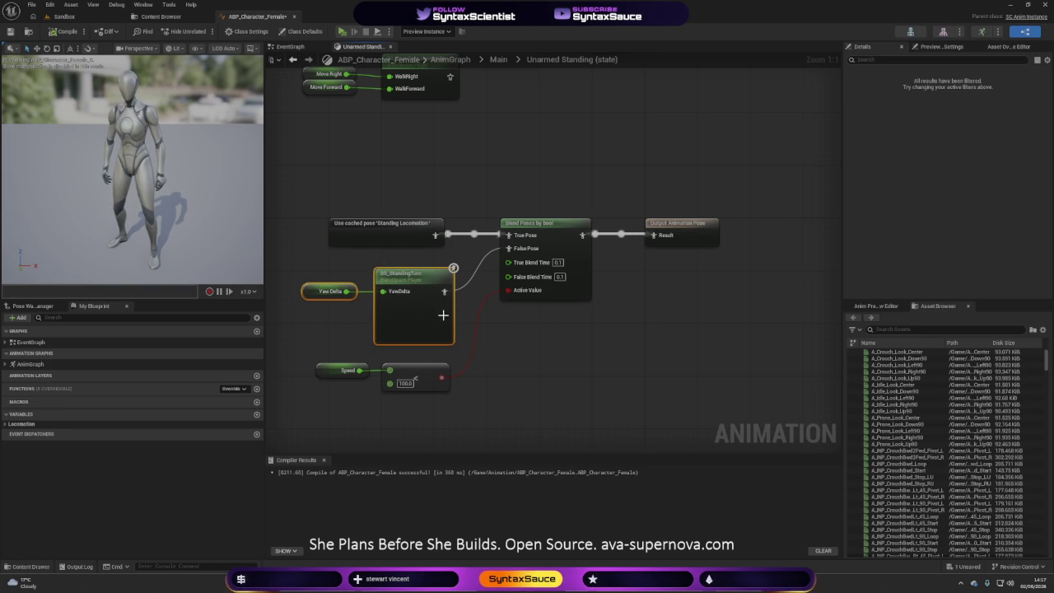
left_click(491, 344)
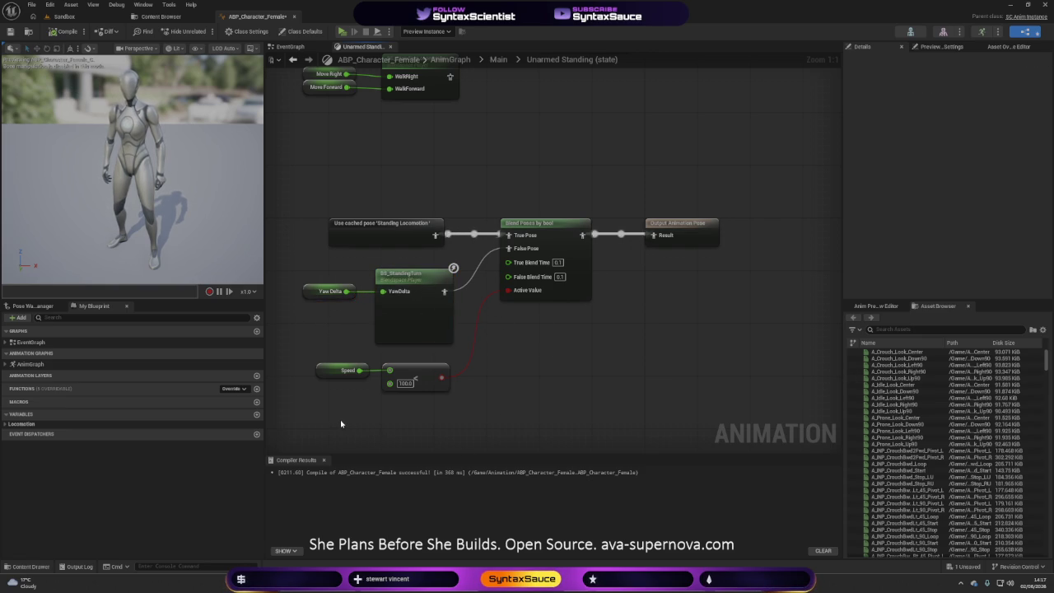
left_click_drag(340, 424, 451, 362)
left_click(405, 383)
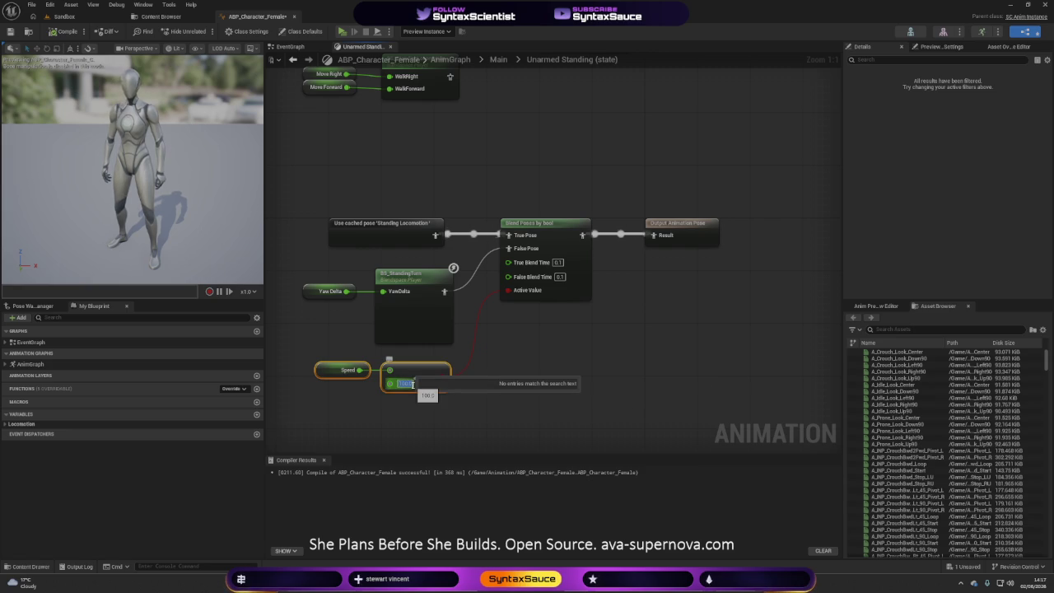
type("10")
key("Return")
left_click(520, 381)
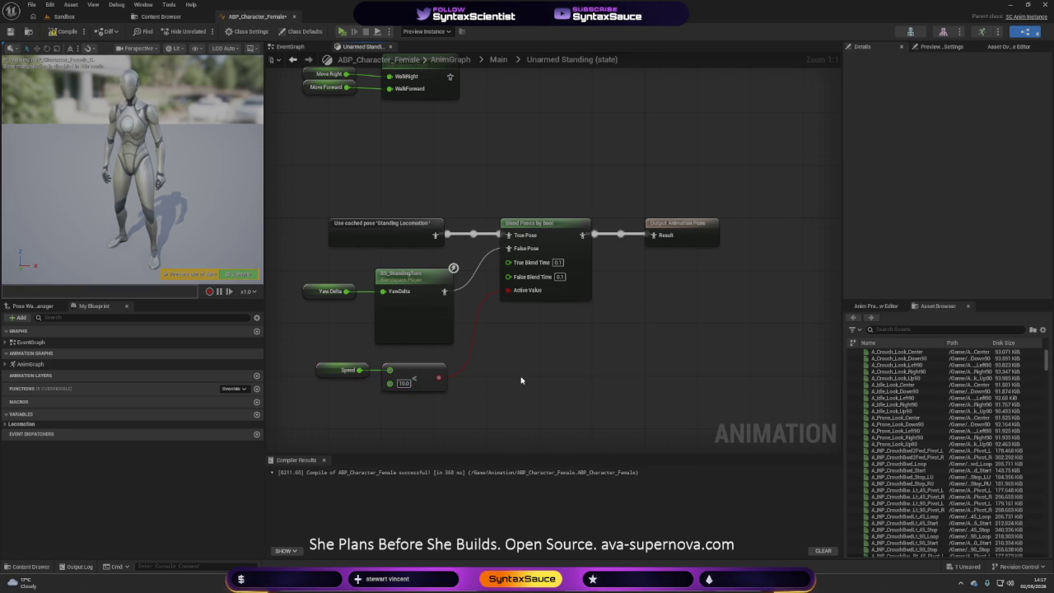
left_click(61, 31)
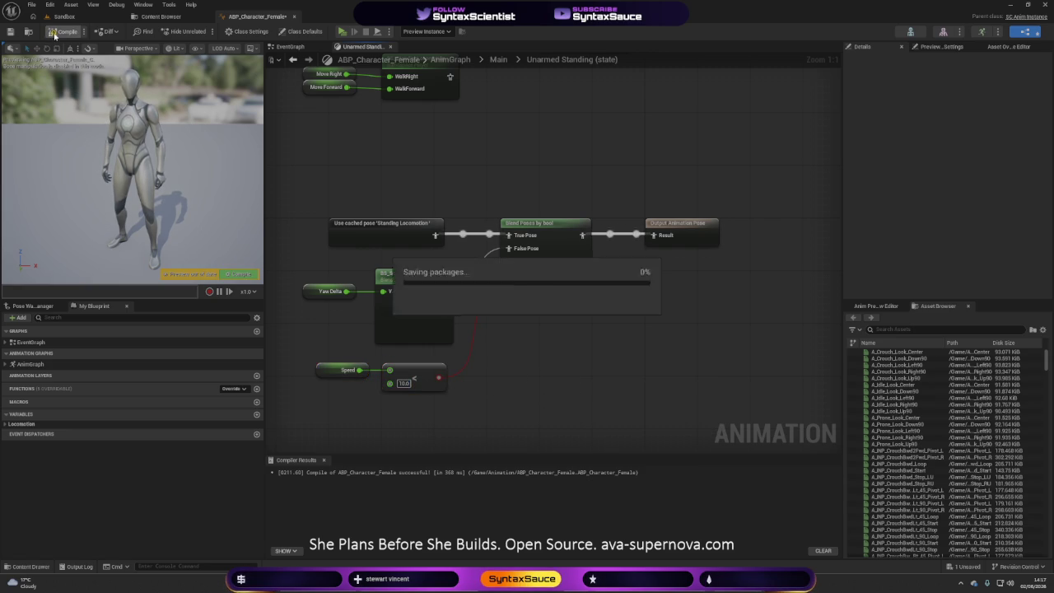
left_click(342, 32)
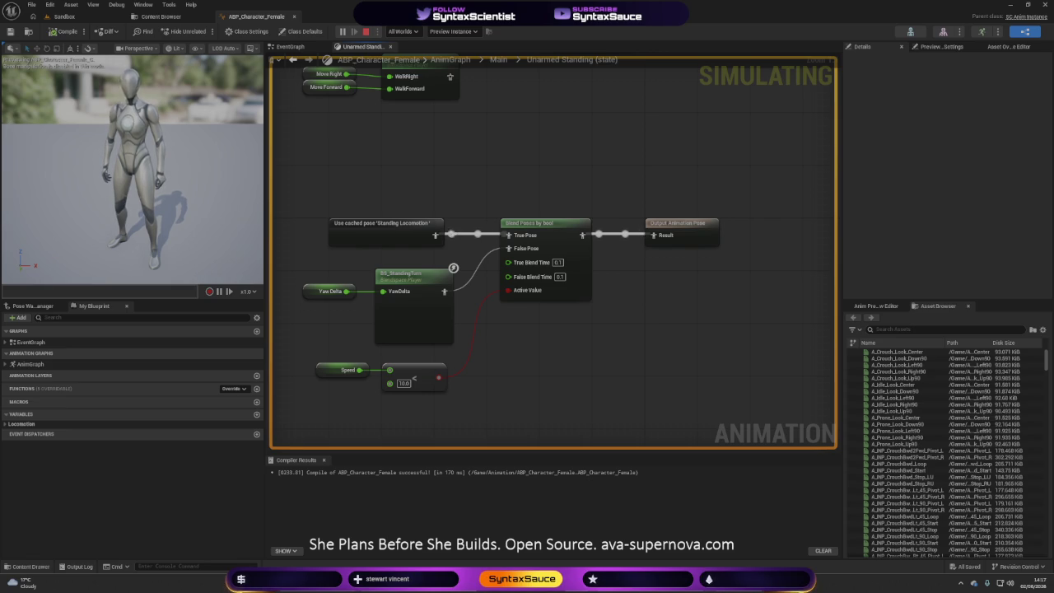
key("Escape")
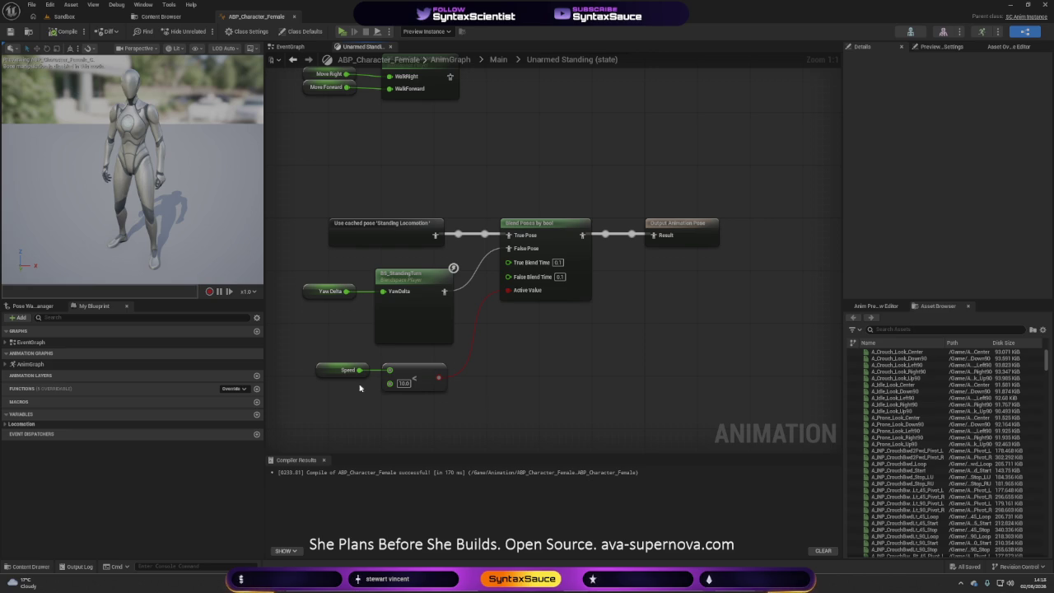
left_click_drag(568, 331, 624, 374)
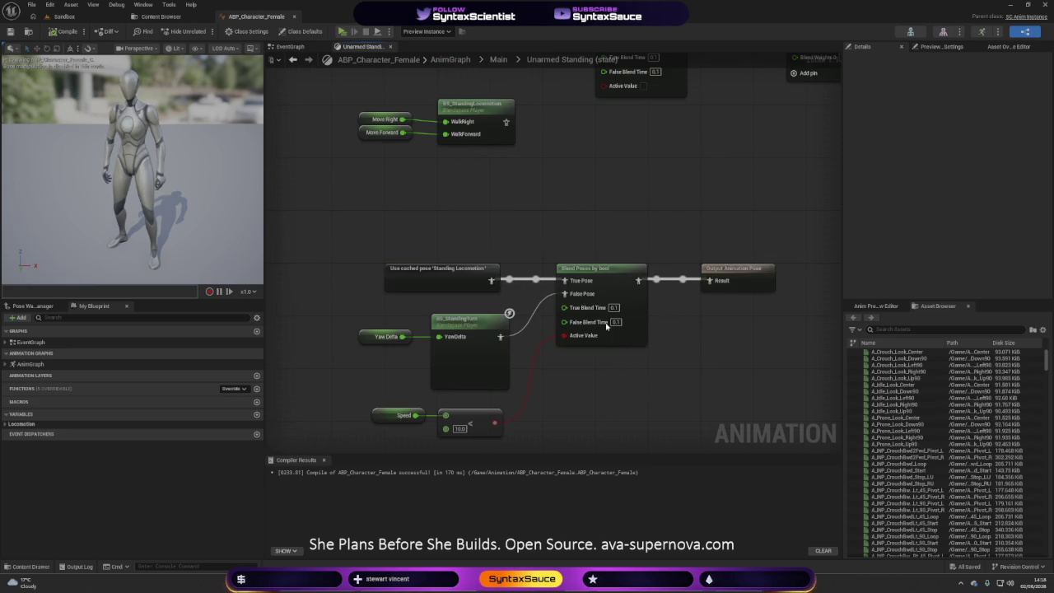
- Splice Layered blend per bone between the blend chain and the Output Animation Pose Result
mouse_move(630, 160)
left_mouse_down()
mouse_move(541, 348)
mouse_move(548, 318)
mouse_move(430, 348)
mouse_move(464, 355)
left_mouse_up()
mouse_move(518, 116)
left_mouse_down()
mouse_move(562, 200)
mouse_move(442, 265)
mouse_move(505, 252)
left_mouse_up()
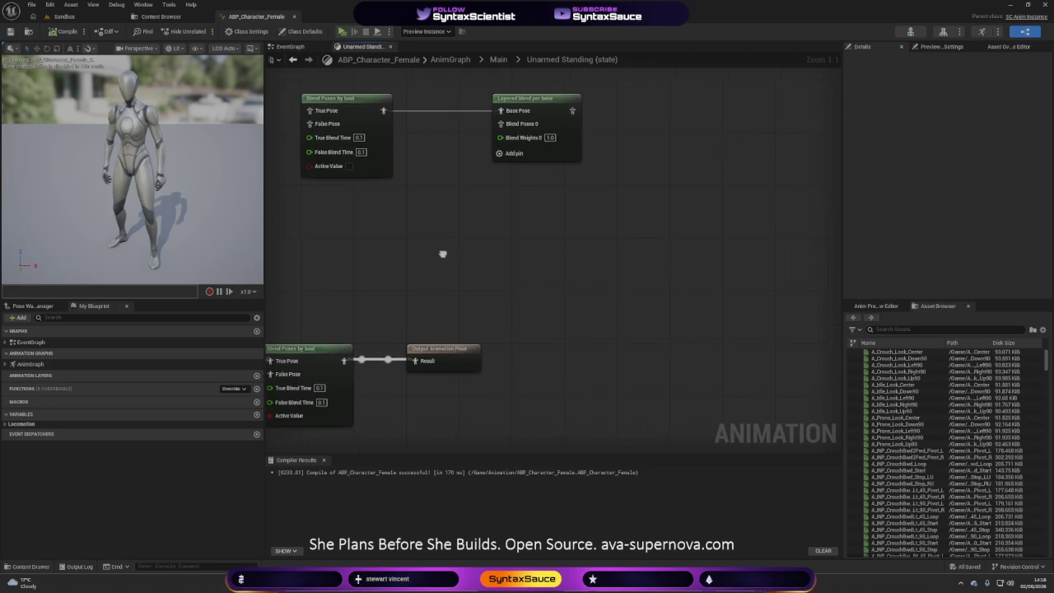
left_click(379, 104, "alt")
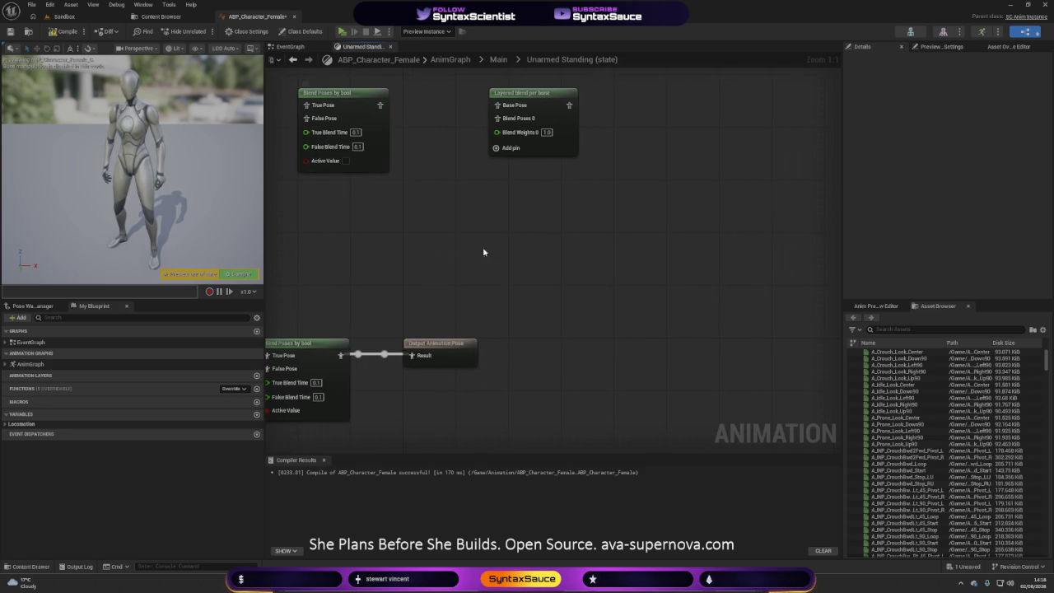
left_click(461, 345)
left_click_drag(461, 346, 710, 346)
mouse_move(531, 96)
left_mouse_down()
mouse_move(533, 156)
mouse_move(476, 339)
mouse_move(344, 355)
left_mouse_up()
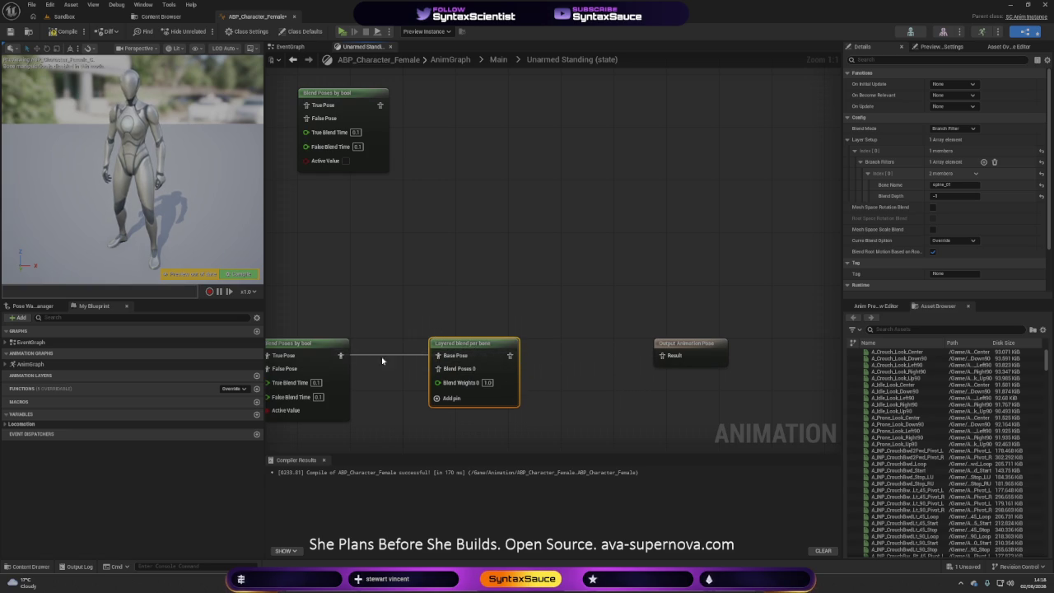
left_click_drag(510, 355, 662, 357)
- Move the cached Standing Locomotion pose from True Pose to False Pose and compile
mouse_move(410, 314)
left_mouse_down()
mouse_move(621, 247)
mouse_move(614, 242)
left_mouse_up()
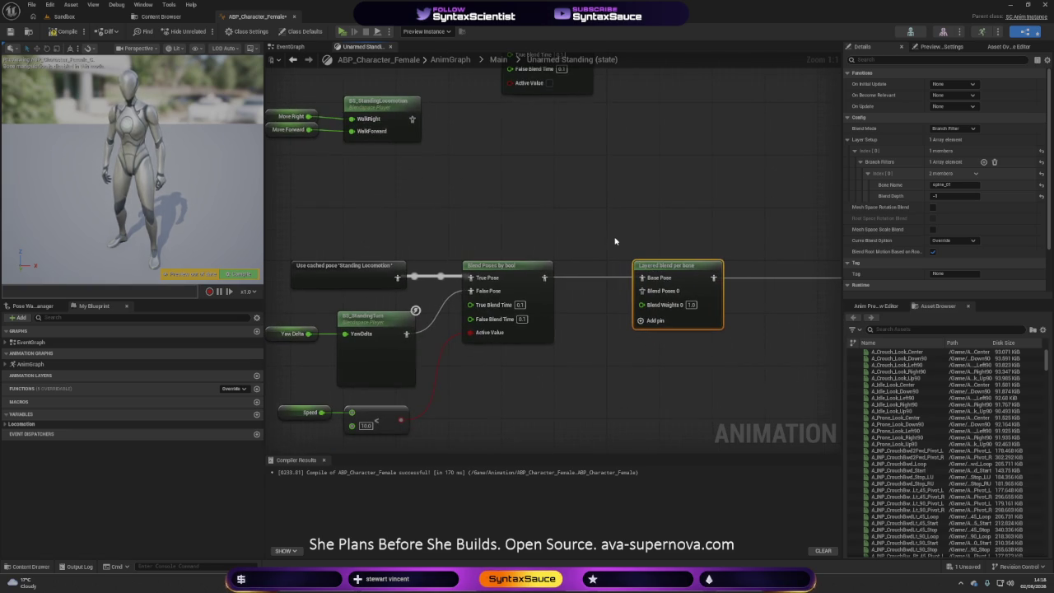
mouse_move(584, 362)
left_mouse_down()
mouse_move(689, 306)
mouse_move(680, 312)
left_mouse_up()
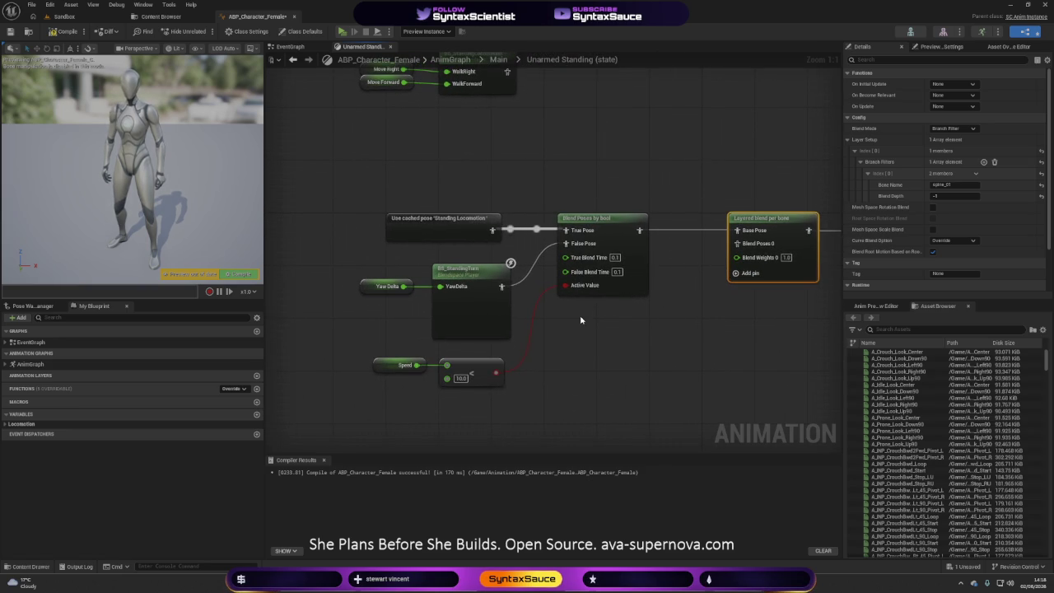
left_click(512, 230, "alt")
left_click_drag(493, 229, 565, 243)
left_click(62, 31)
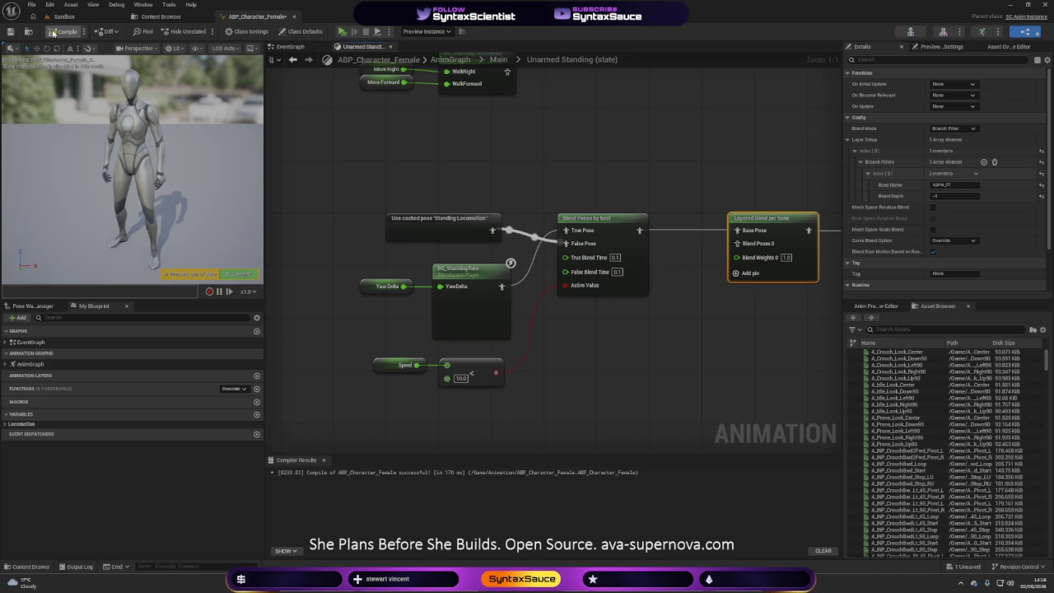
- Simulate ABP_Character_Female to preview the layered turn blend, then stop the simulation
left_click(340, 31)
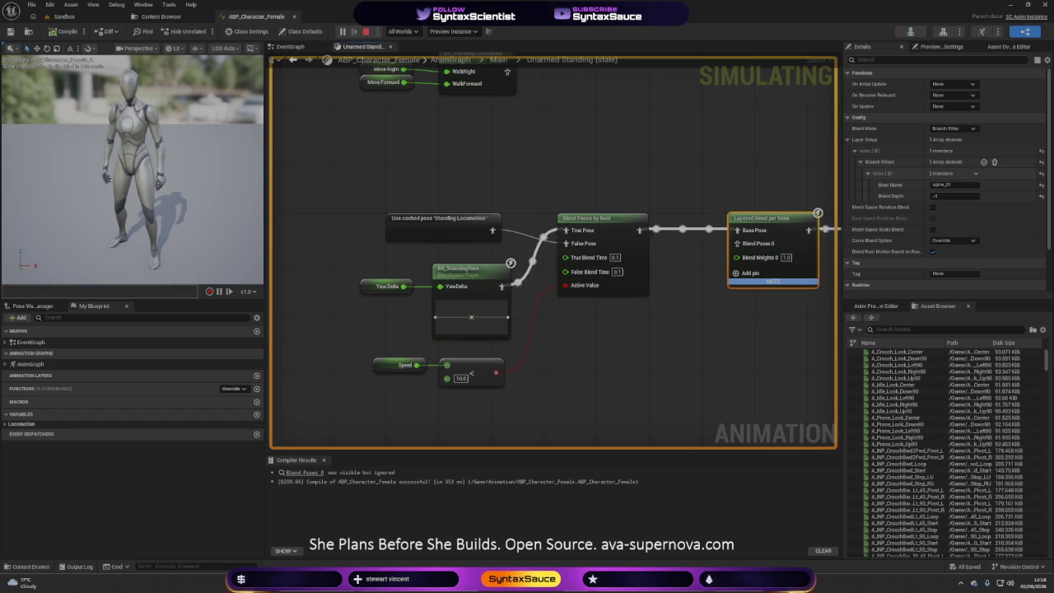
key("Escape")
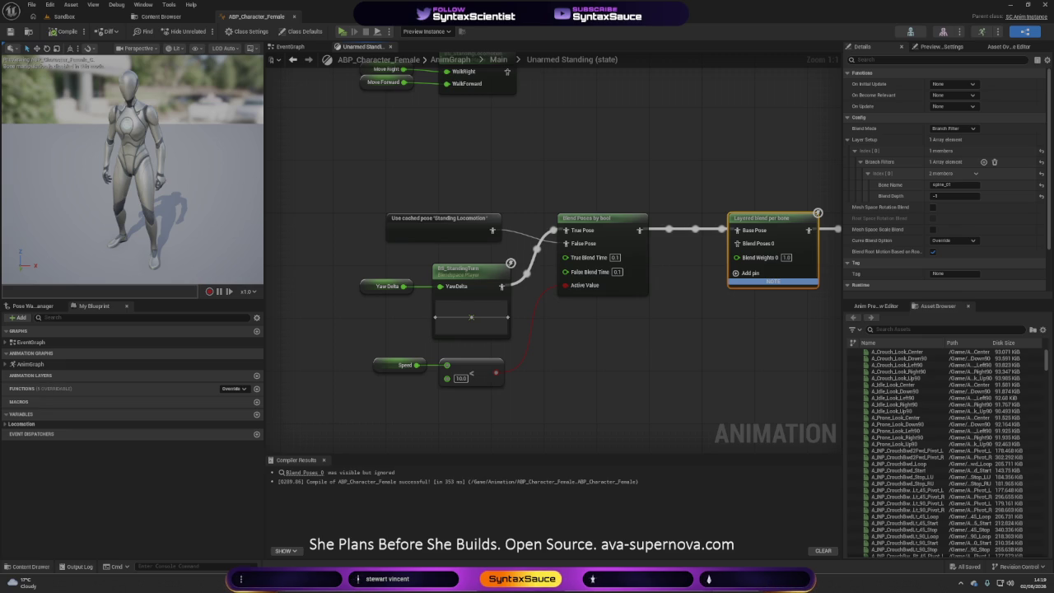
- Delete the two unused upper node groups and recentre the remaining Standing Locomotion-to-output chain
left_click(679, 354)
scroll(682, 346, "down", 5)
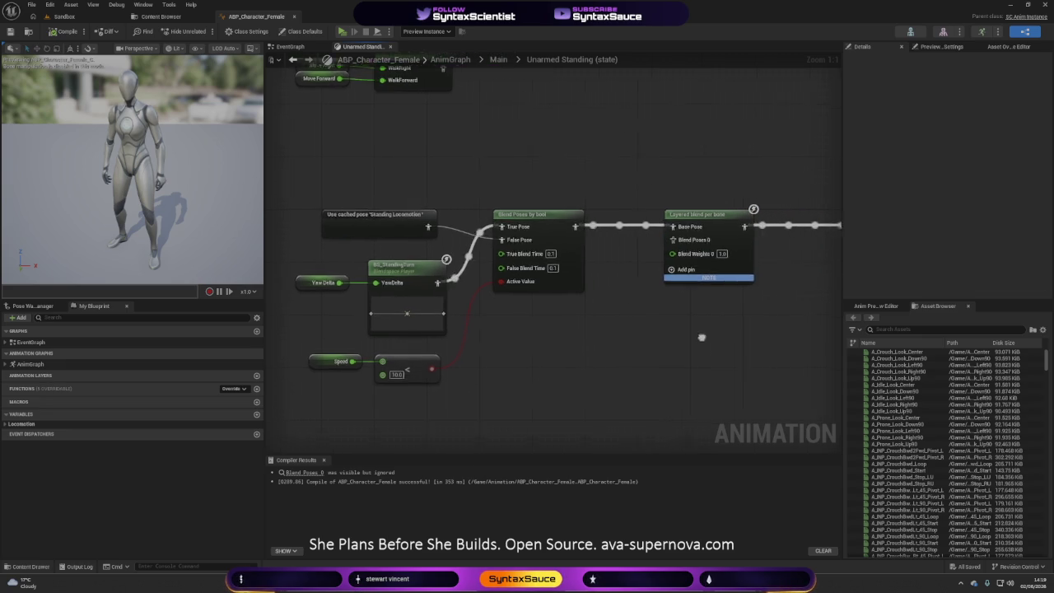
scroll(684, 335, "up", 2)
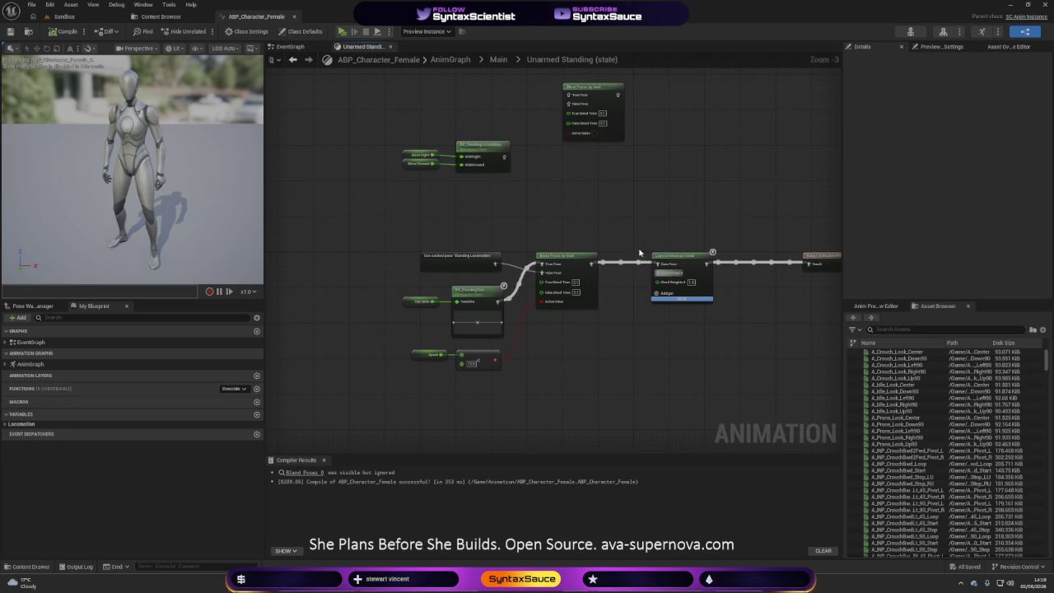
left_click_drag(400, 191, 625, 85)
key("Delete")
mouse_move(543, 157)
left_mouse_down()
mouse_move(550, 214)
mouse_move(457, 80)
mouse_move(459, 108)
mouse_move(480, 107)
left_mouse_up()
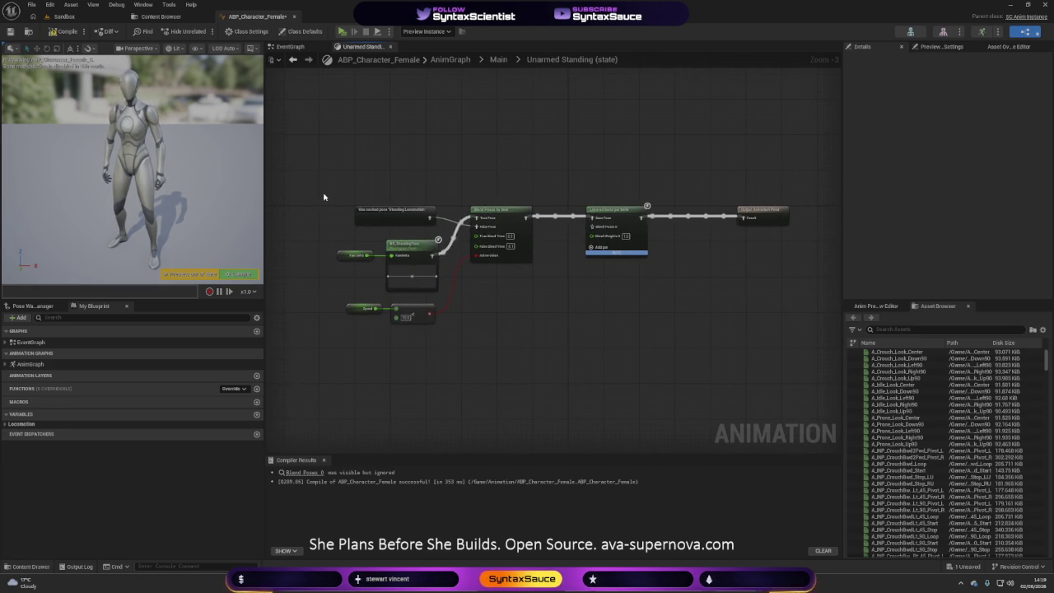
mouse_move(287, 143)
left_mouse_down()
mouse_move(623, 316)
mouse_move(825, 376)
left_mouse_up()
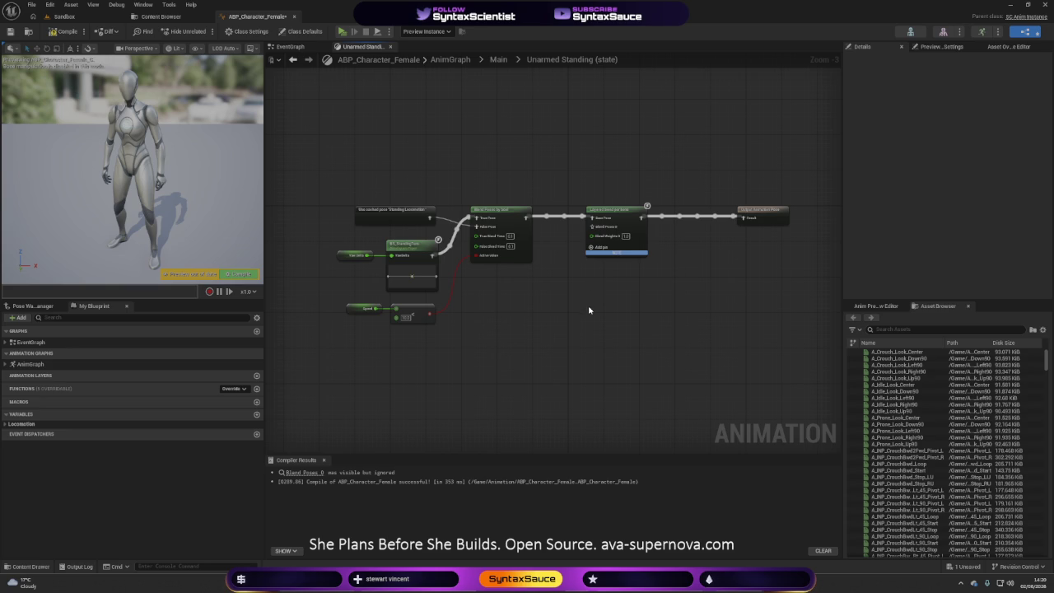
left_click_drag(510, 321, 576, 333)
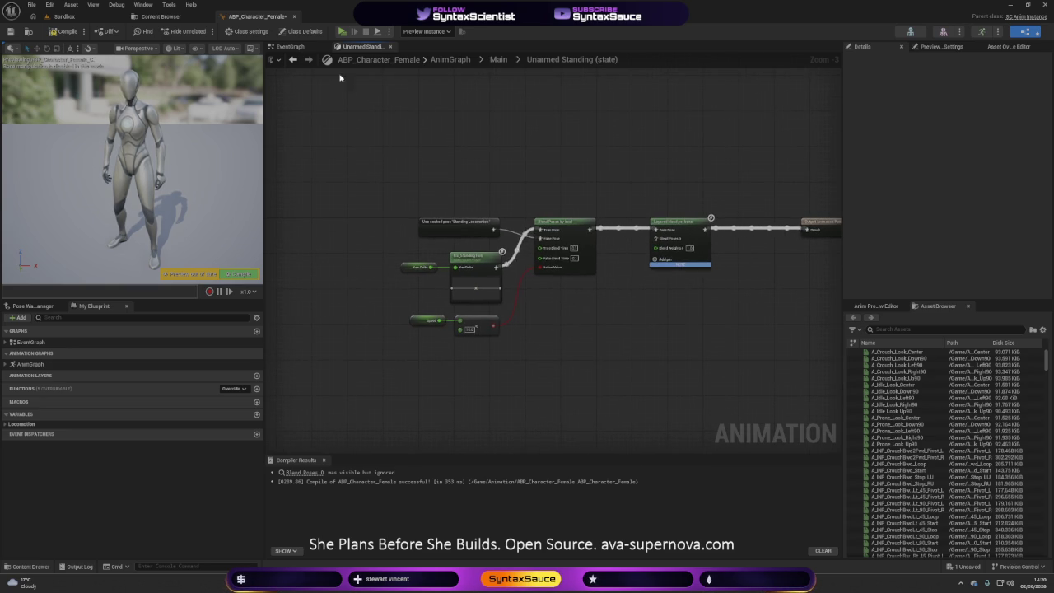
- Review the Unarmed Standing turn-blend nodes, then navigate back up through Main to the AnimGraph
left_click(292, 60)
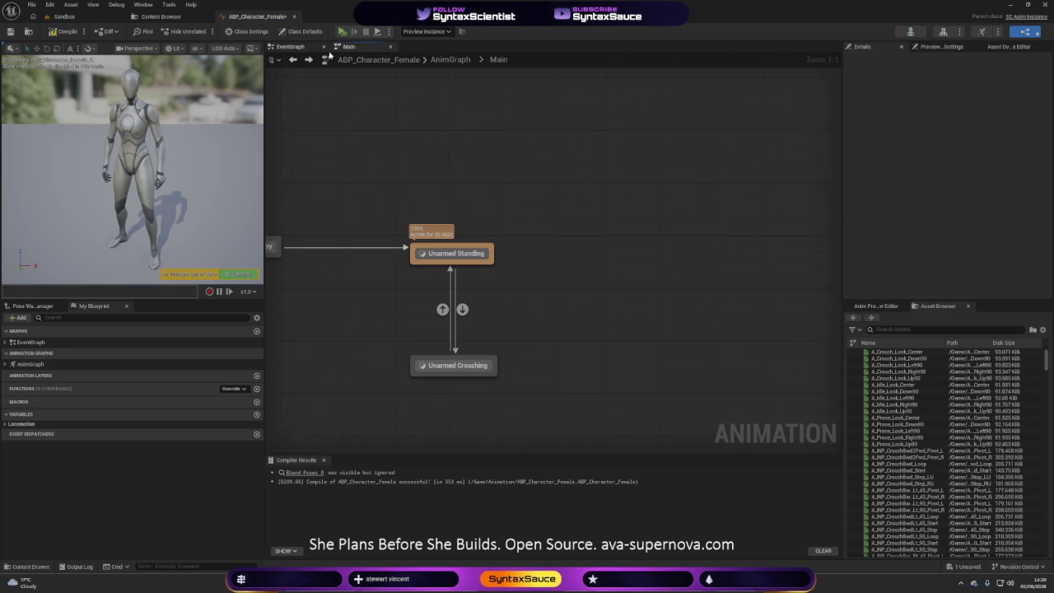
left_click(308, 59)
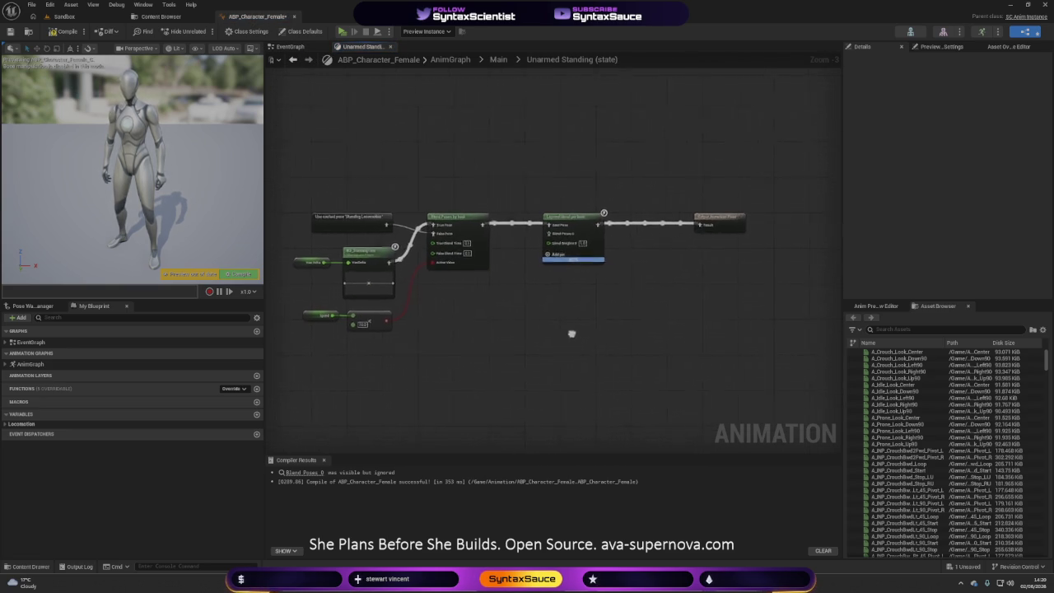
left_click_drag(571, 333, 600, 342)
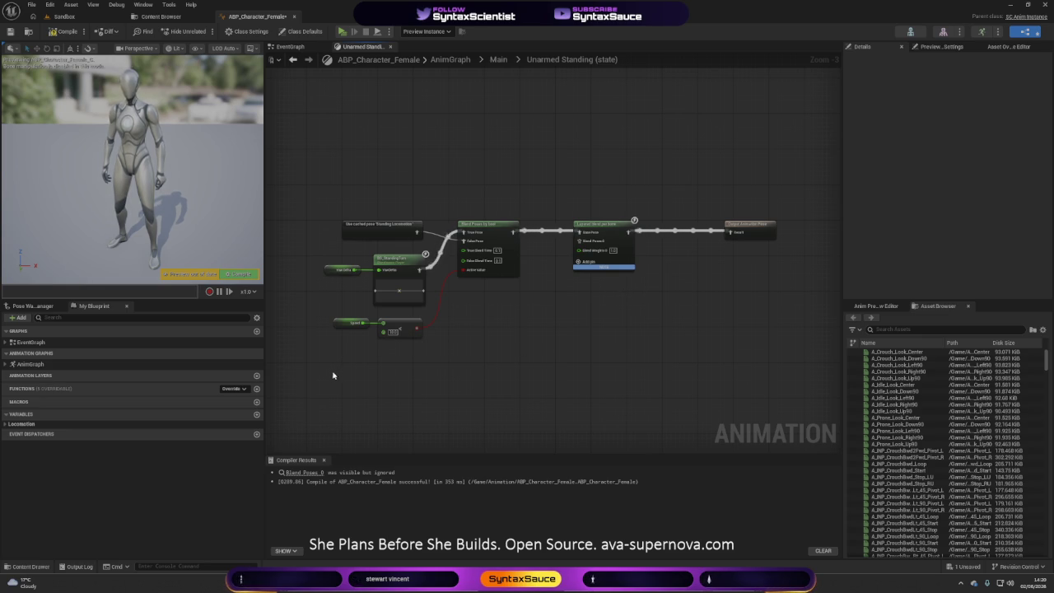
mouse_move(321, 383)
left_mouse_down()
mouse_move(609, 221)
mouse_move(662, 207)
left_mouse_up()
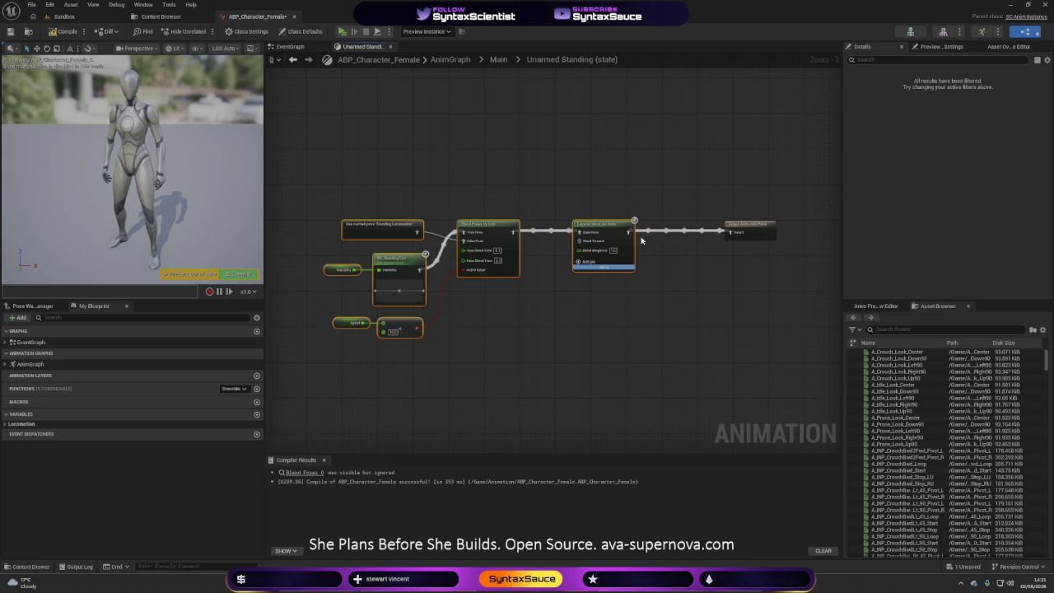
left_click(482, 352)
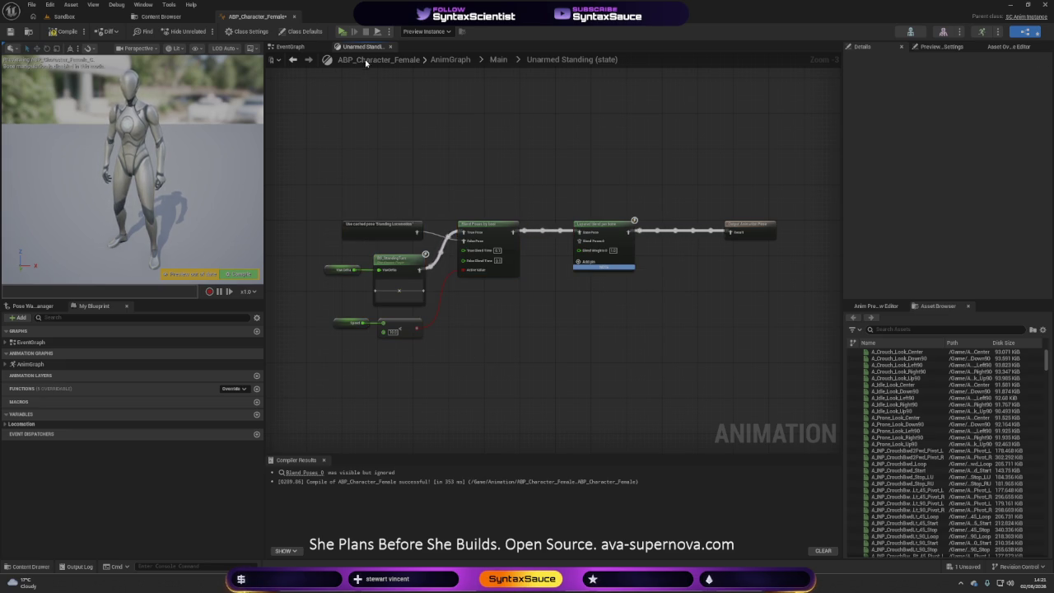
left_click(293, 59)
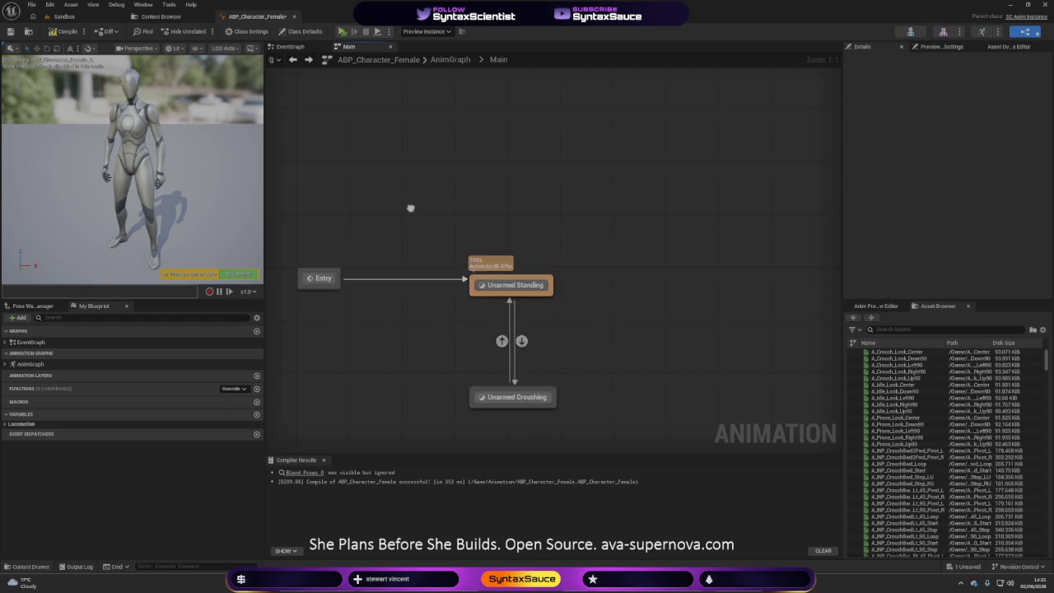
left_click(293, 60)
- Enter Standing Locomotion's Locomotion state and shift its Move Right, Move Forward and blendspace nodes aside
double_click(404, 216)
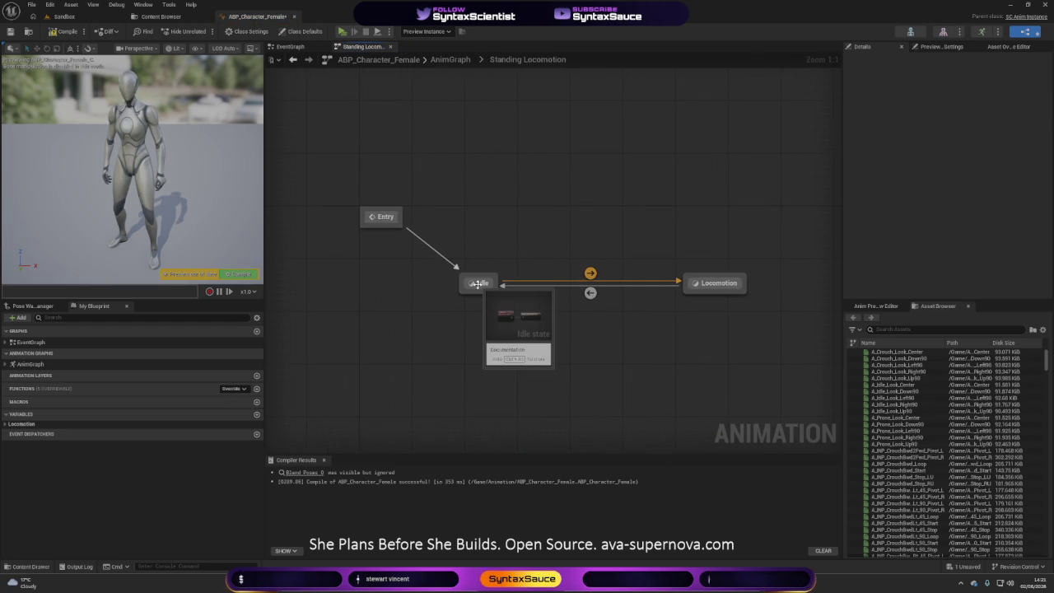
double_click(711, 287)
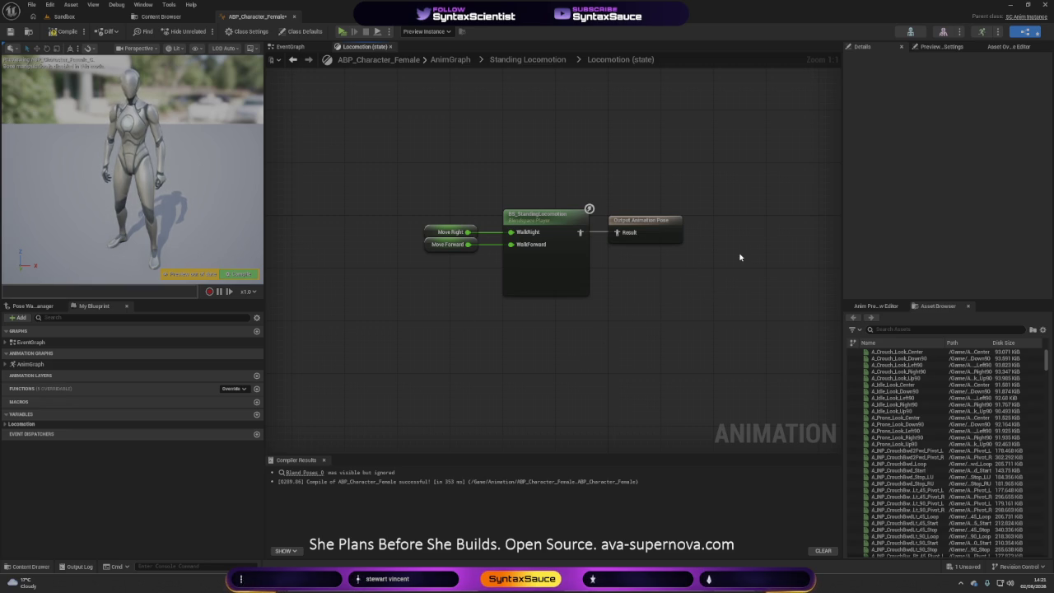
mouse_move(564, 332)
left_mouse_down()
mouse_move(618, 266)
mouse_move(566, 312)
left_mouse_up()
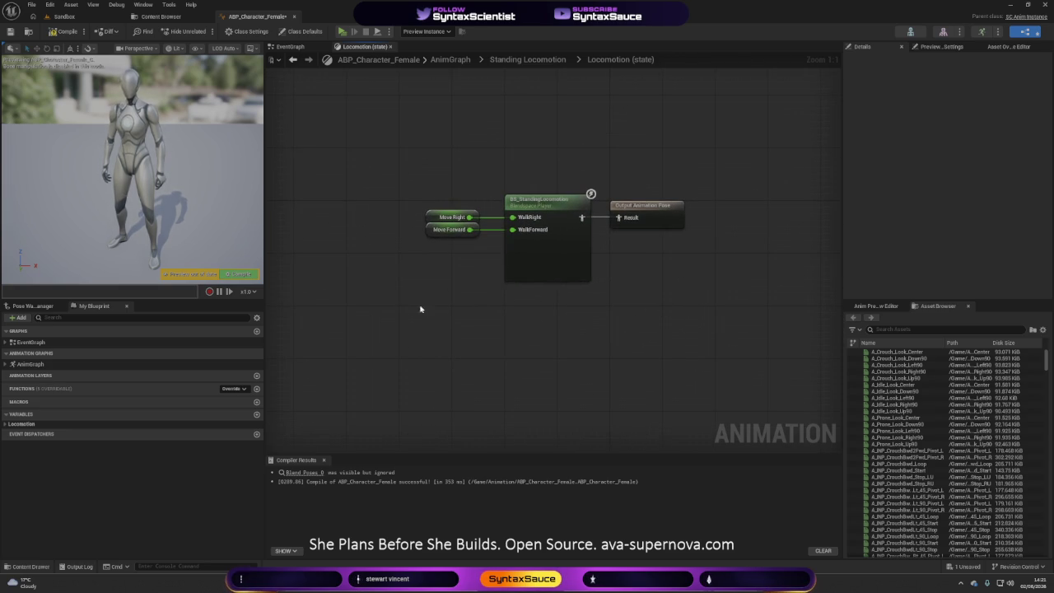
left_click_drag(415, 314, 558, 197)
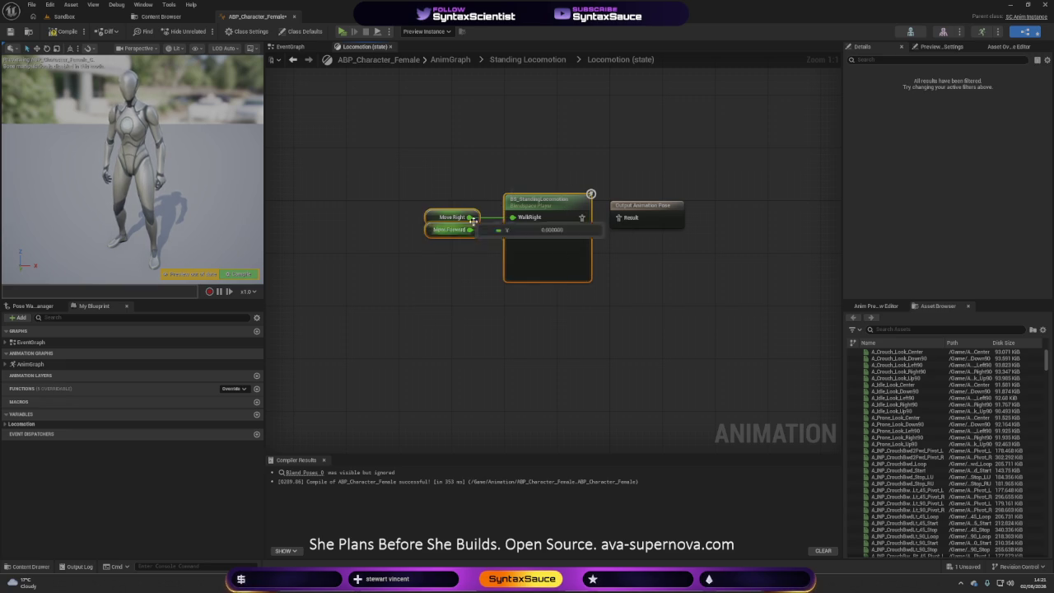
mouse_move(525, 207)
left_mouse_down()
mouse_move(730, 345)
mouse_move(766, 356)
mouse_move(737, 350)
left_mouse_up()
- Paste the turn-blend nodes into Locomotion, wire Layered blend per bone to Result, and compile
left_click_drag(508, 275, 517, 414)
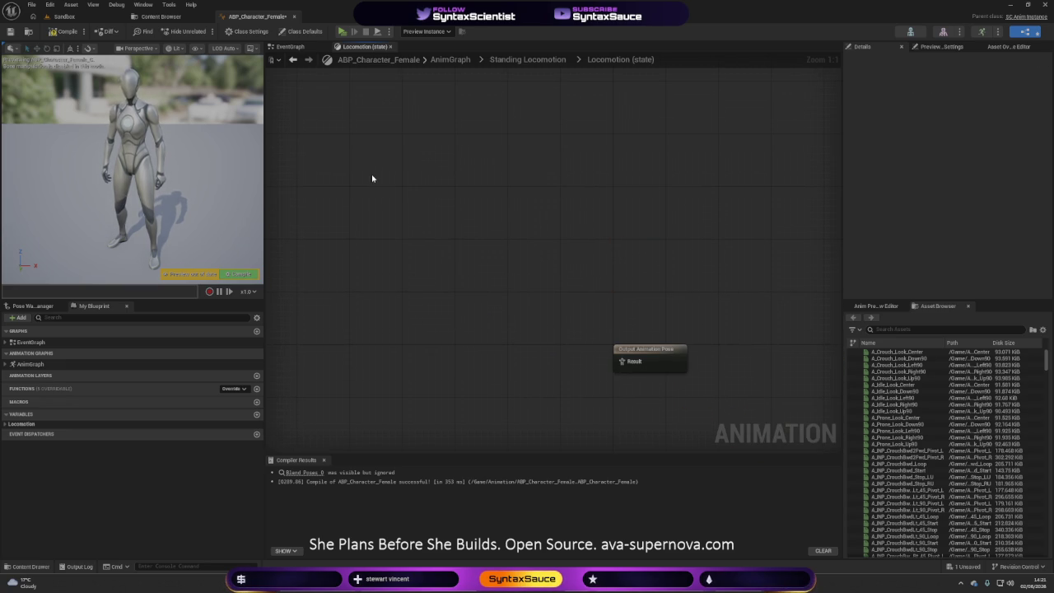
key("ctrl+v")
mouse_move(659, 119)
left_mouse_down()
mouse_move(585, 293)
mouse_move(517, 348)
left_mouse_up()
left_click_drag(674, 328, 724, 179)
mouse_move(676, 212)
left_mouse_down()
mouse_move(602, 207)
mouse_move(613, 209)
left_mouse_up()
left_click_drag(522, 165, 773, 162)
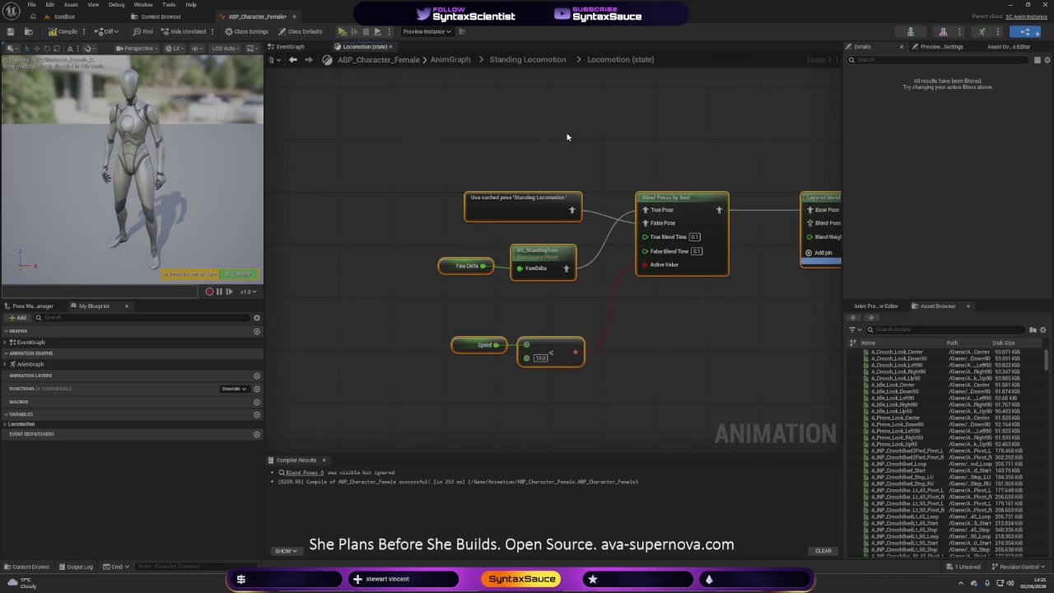
left_click_drag(466, 298, 523, 262)
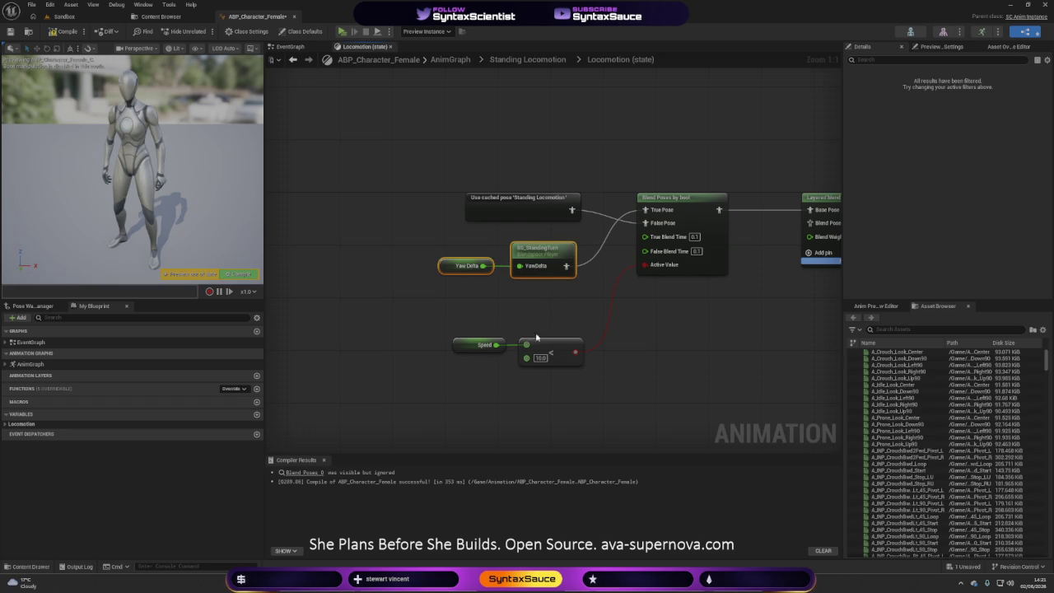
key("F7")
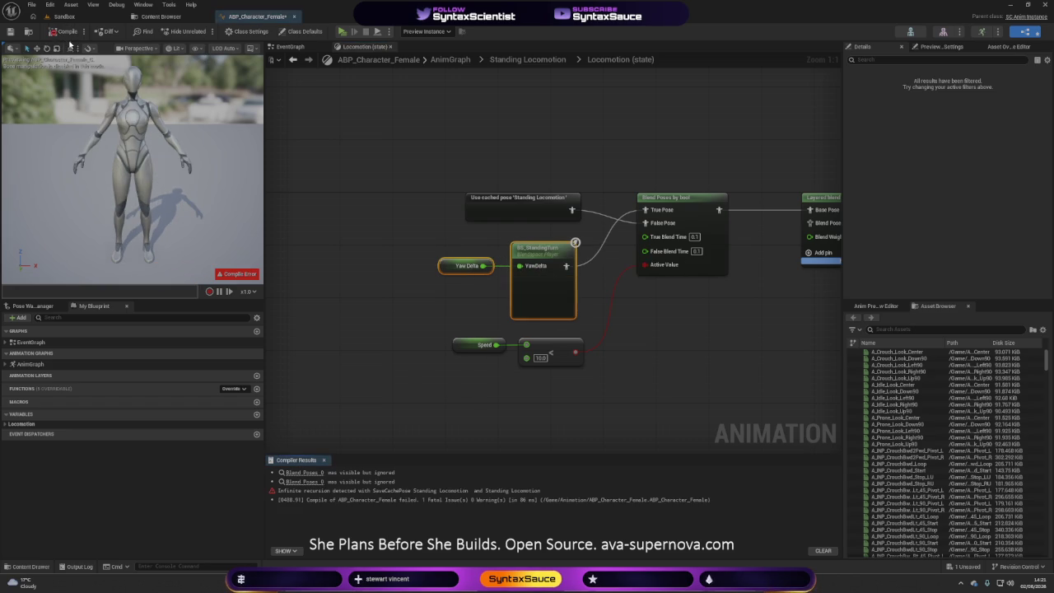
- Follow the Blend Poses link in the compiler error to the Unarmed Standing state graph
mouse_move(527, 397)
left_mouse_down()
mouse_move(465, 385)
mouse_move(380, 346)
mouse_move(386, 335)
left_mouse_up()
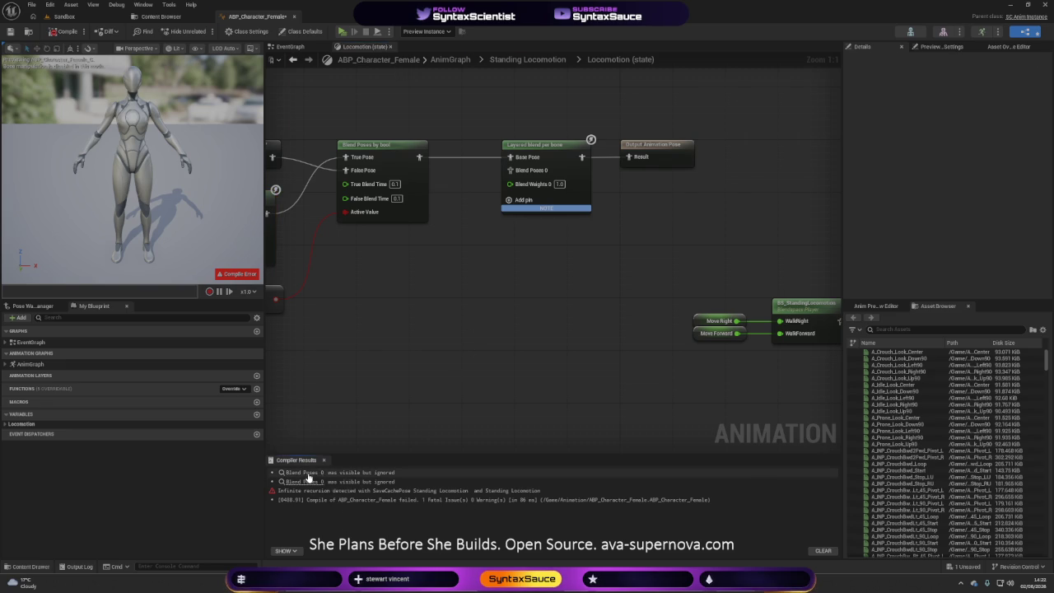
left_click(347, 473)
mouse_move(445, 362)
left_mouse_down()
mouse_move(713, 362)
mouse_move(451, 340)
mouse_move(632, 347)
left_mouse_up()
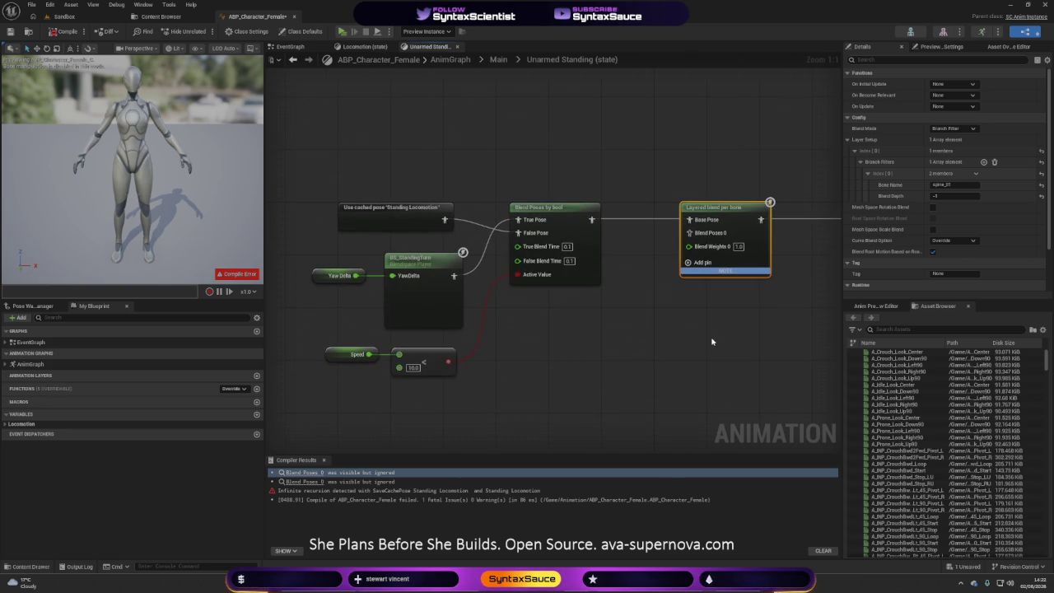
- Delete the Yaw Delta, Speed, turn and blend nodes, wire the cached pose to Result, and recompile
mouse_move(345, 411)
left_mouse_down()
mouse_move(348, 377)
mouse_move(445, 263)
left_mouse_up()
key("Delete")
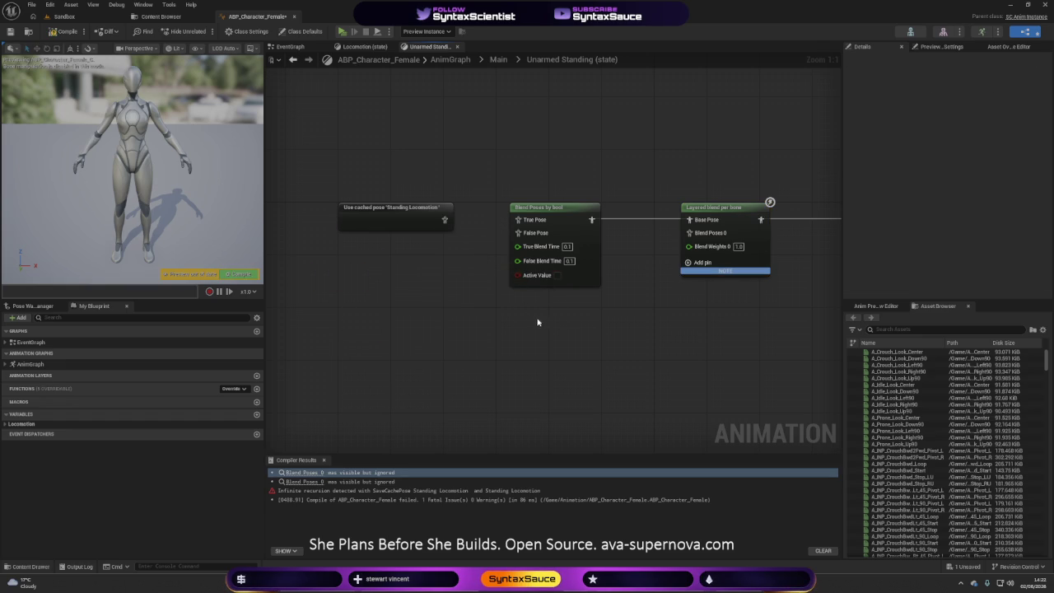
left_click_drag(497, 321, 726, 242)
key("Delete")
left_click_drag(349, 233, 817, 238)
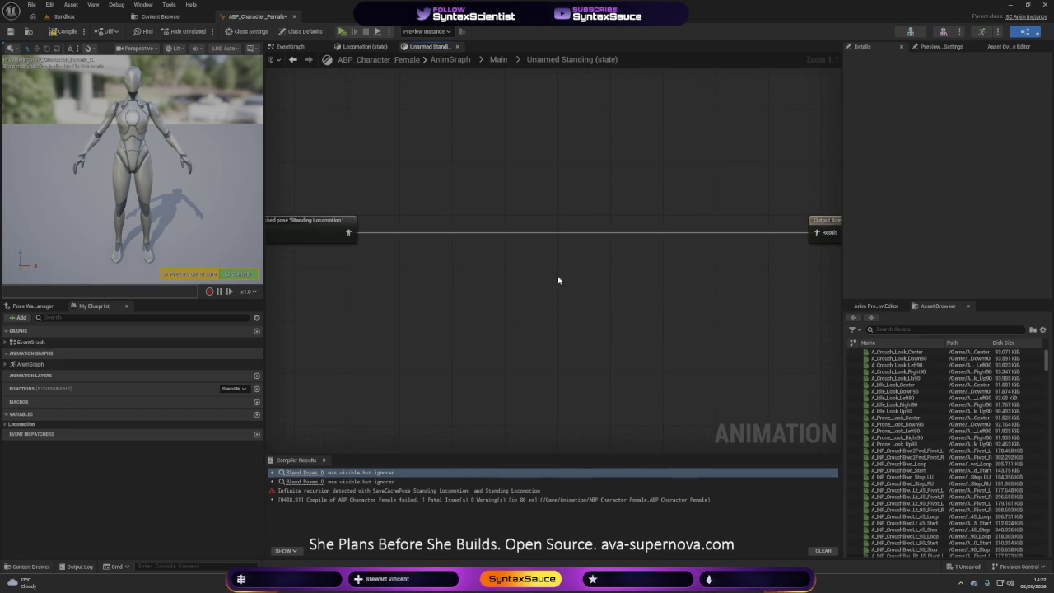
left_click(49, 33)
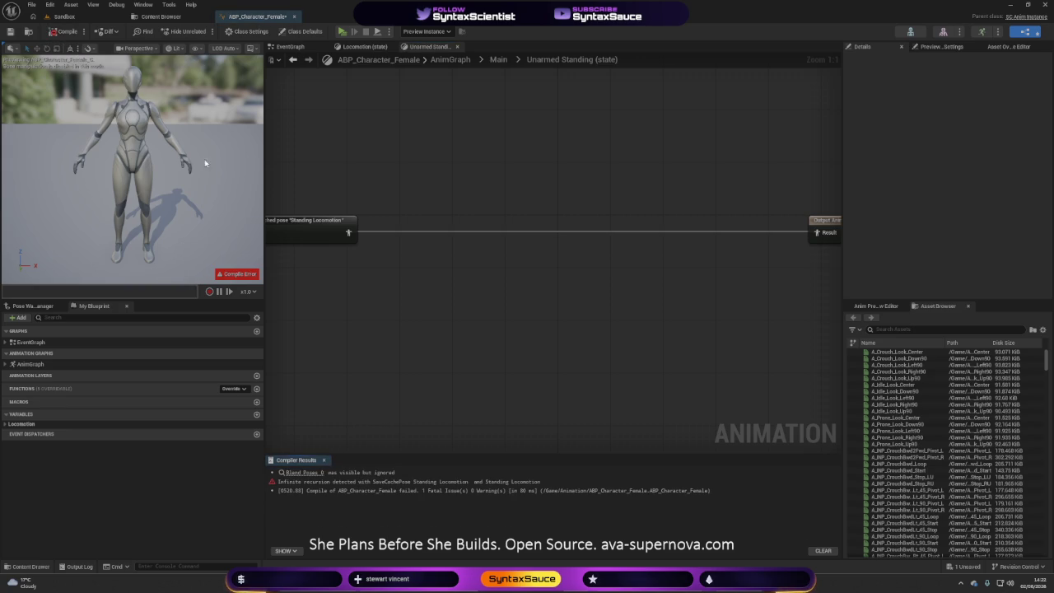
left_click(300, 474)
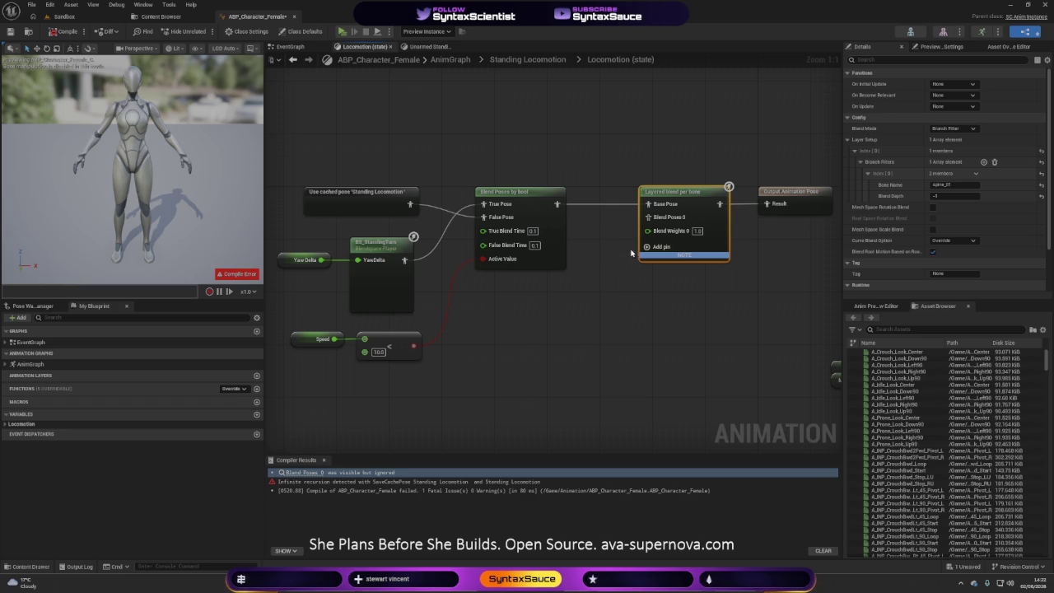
- Remove the self-referencing cached Standing Locomotion node and reconnect Blend Poses by bool to Base Pose
mouse_move(561, 218)
left_mouse_down()
mouse_move(659, 229)
mouse_move(650, 217)
left_mouse_up()
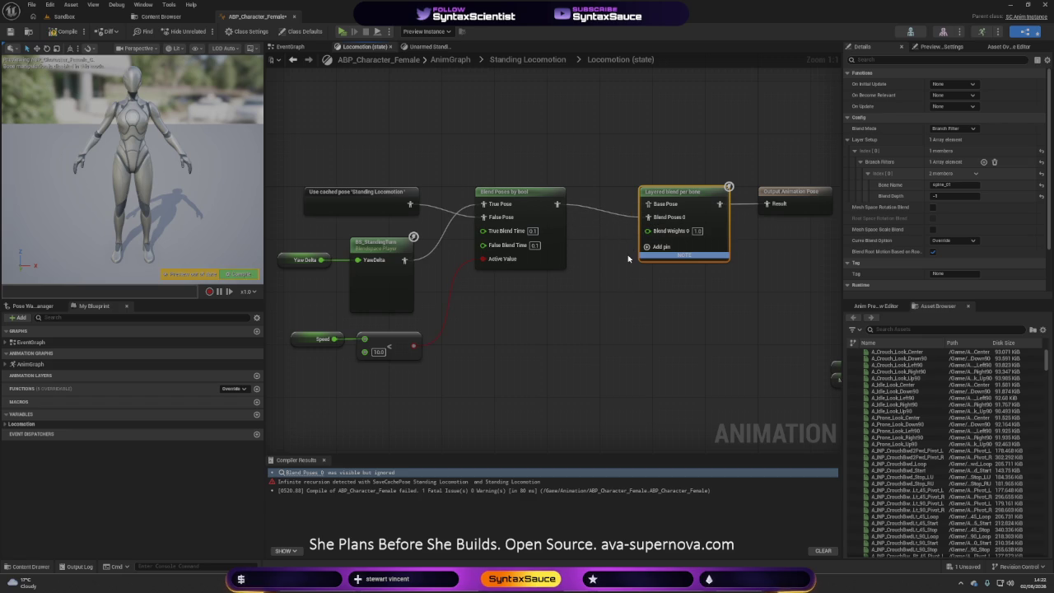
left_click(68, 33)
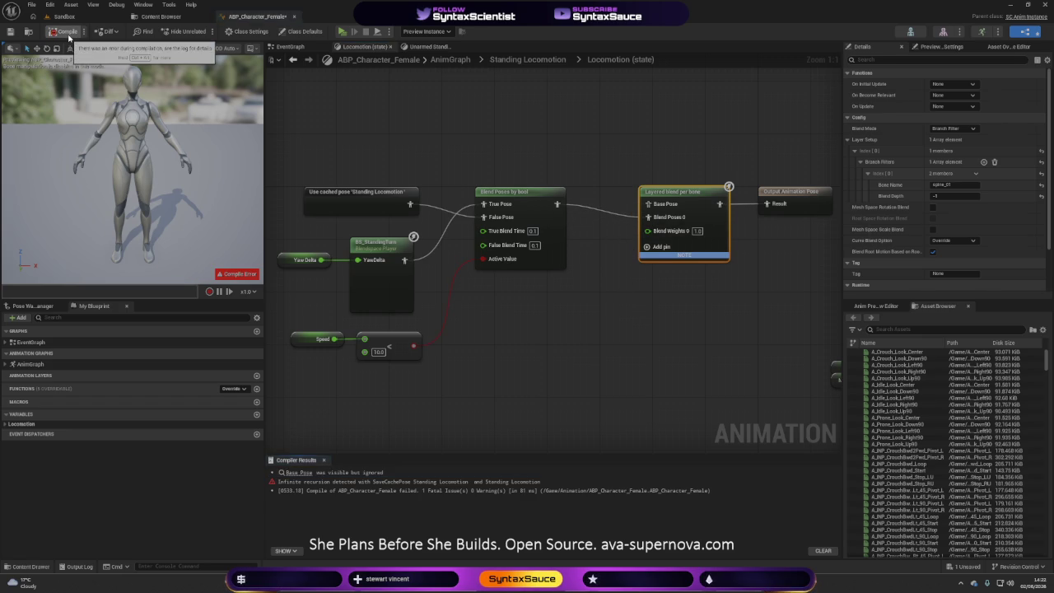
mouse_move(578, 418)
left_mouse_down()
mouse_move(724, 417)
mouse_move(544, 364)
left_mouse_up()
left_click(386, 196)
key("Delete")
left_click_drag(685, 214, 685, 202)
left_click_drag(543, 310, 612, 329)
- Add the StandingLocomotion blendspace from the Asset Browser and wire it into Blend Poses by bool
left_click(875, 329)
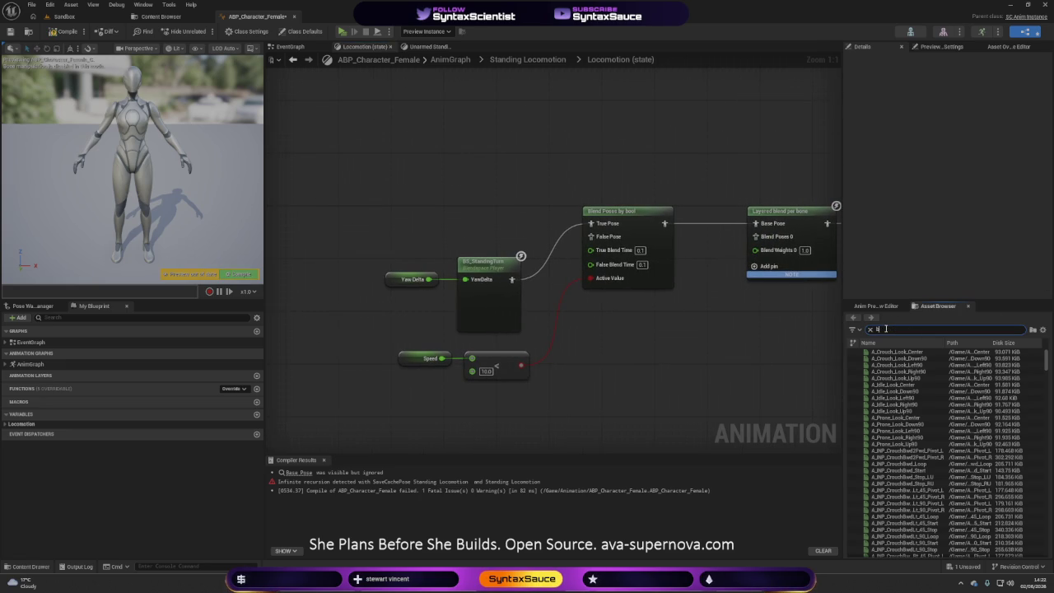
type("s")
left_click_drag(755, 362, 550, 356)
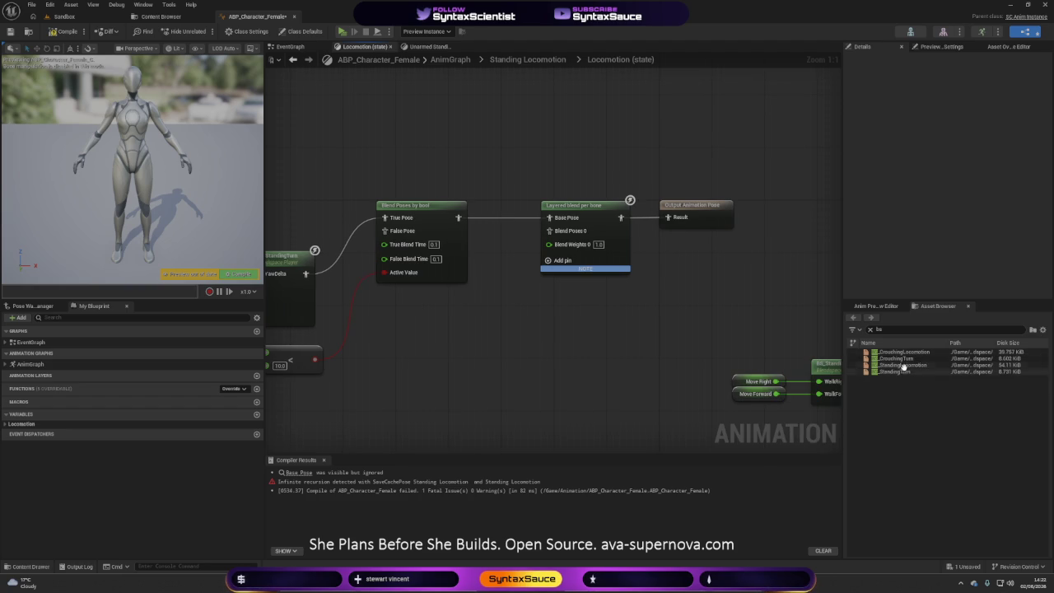
mouse_move(901, 364)
left_mouse_down()
mouse_move(429, 157)
mouse_move(815, 166)
mouse_move(641, 159)
mouse_move(594, 182)
mouse_move(600, 201)
left_mouse_up()
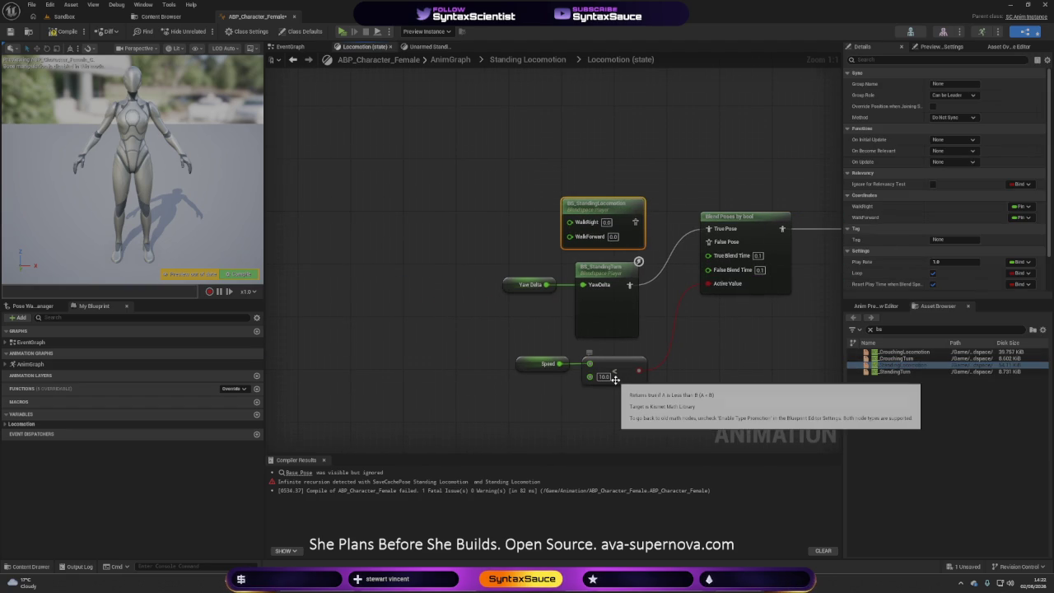
mouse_move(635, 222)
left_mouse_down()
mouse_move(704, 251)
mouse_move(709, 242)
left_mouse_up()
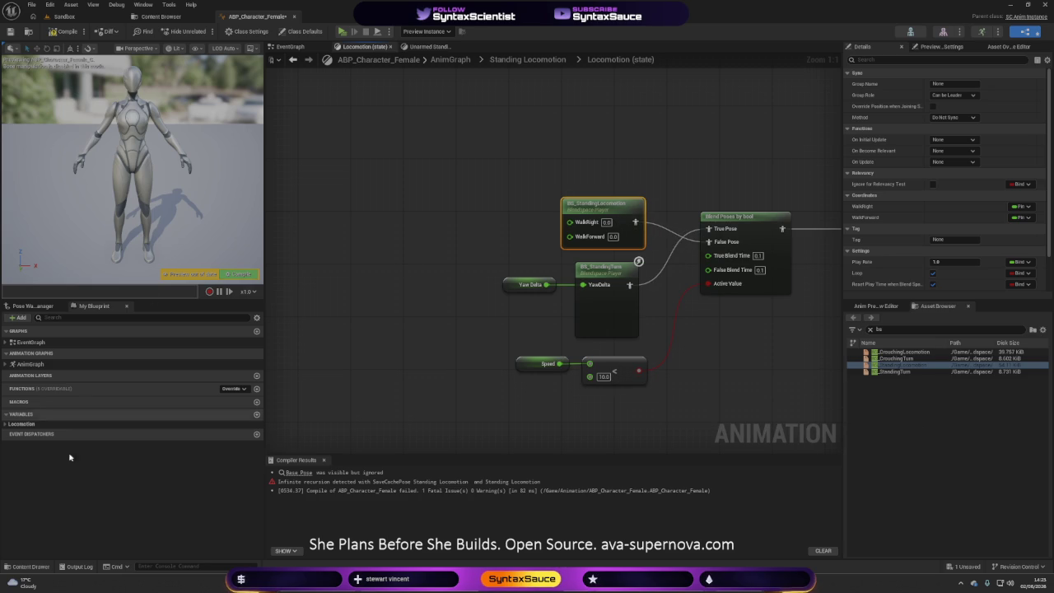
- Drive the blendspace's WalkForward and WalkRight with Move Forward and Move Right, then compile
left_click(5, 424)
mouse_move(33, 440)
left_mouse_down()
mouse_move(324, 411)
mouse_move(590, 237)
left_mouse_up()
mouse_move(35, 449)
left_mouse_down()
mouse_move(592, 257)
mouse_move(577, 223)
left_mouse_up()
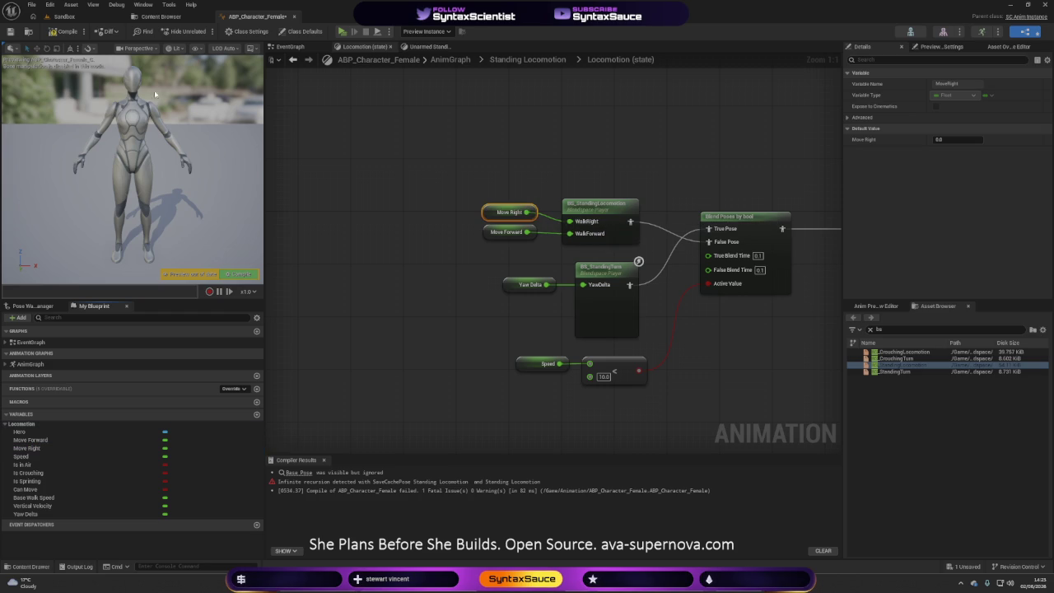
left_click(52, 35)
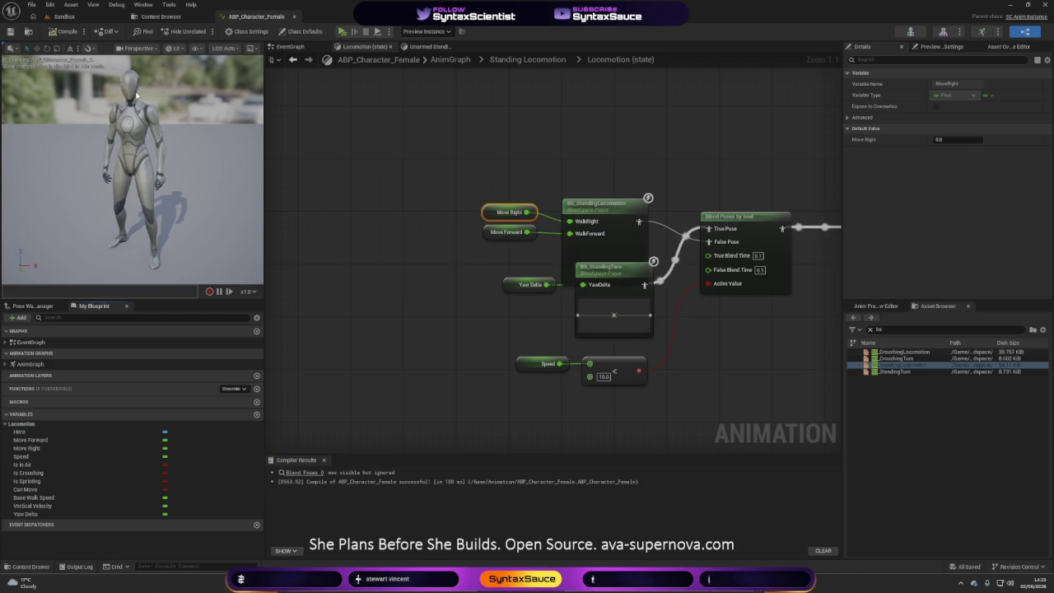
- Simulate the ABP to preview standing locomotion, then show the InPlace Idle animations folder
left_click(342, 32)
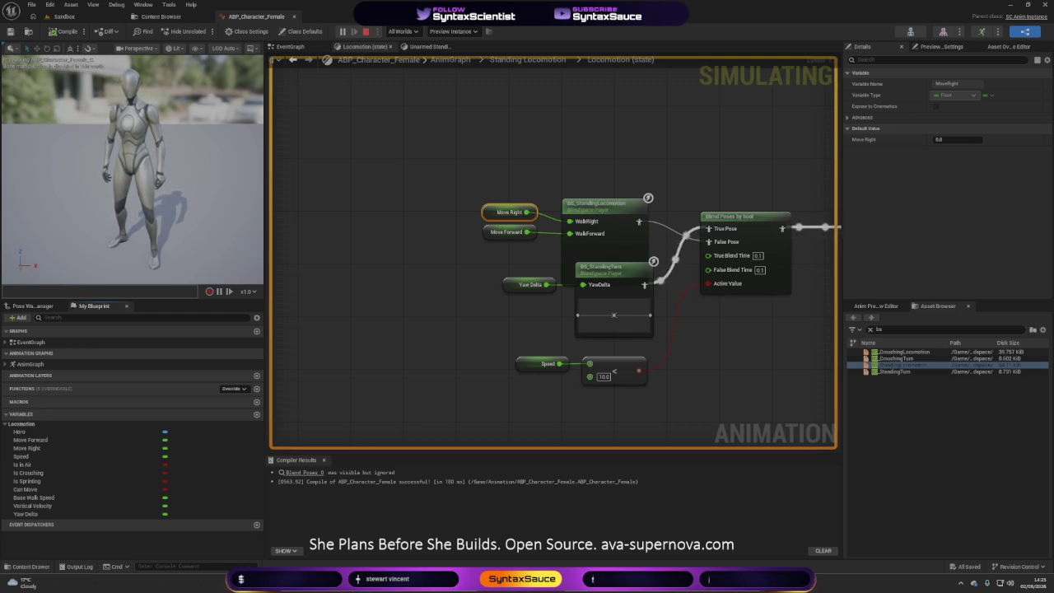
left_click(161, 16)
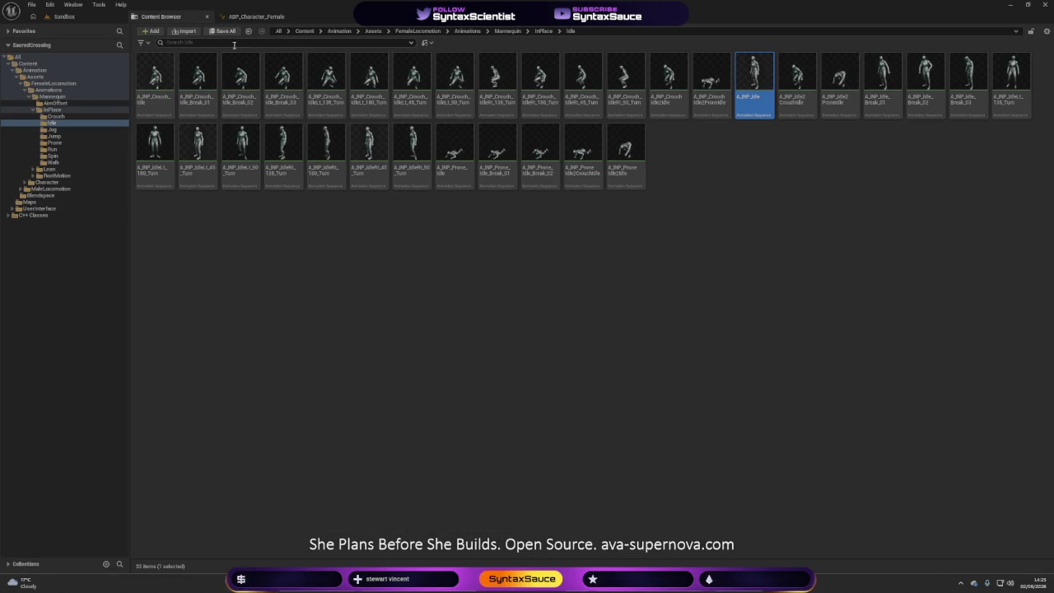
- Search the Idle folder for the 90-degree turns and open the BS_StandingTurn blend space
type("f0")
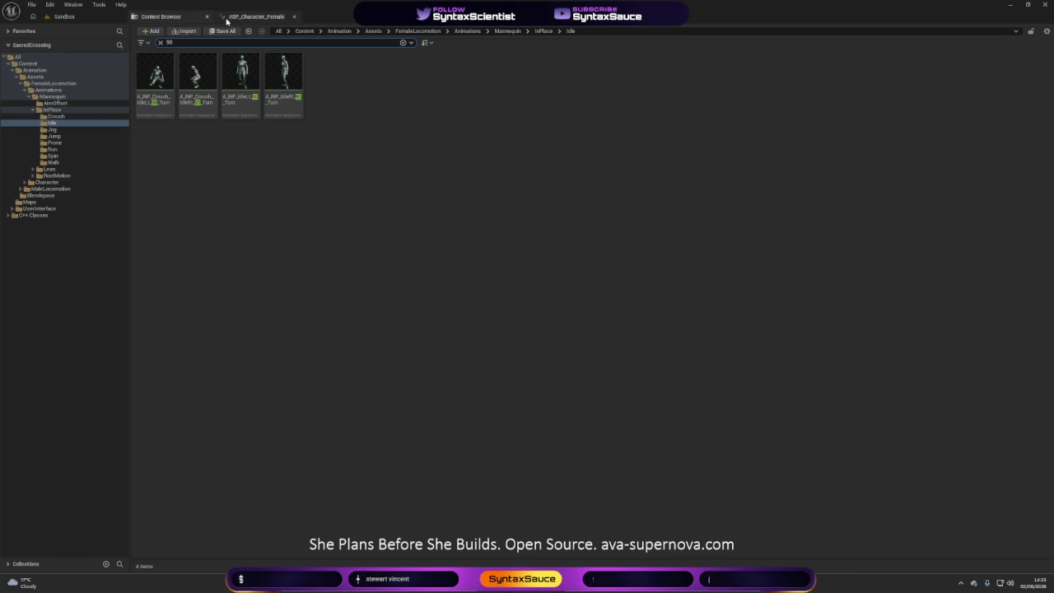
left_click(254, 18)
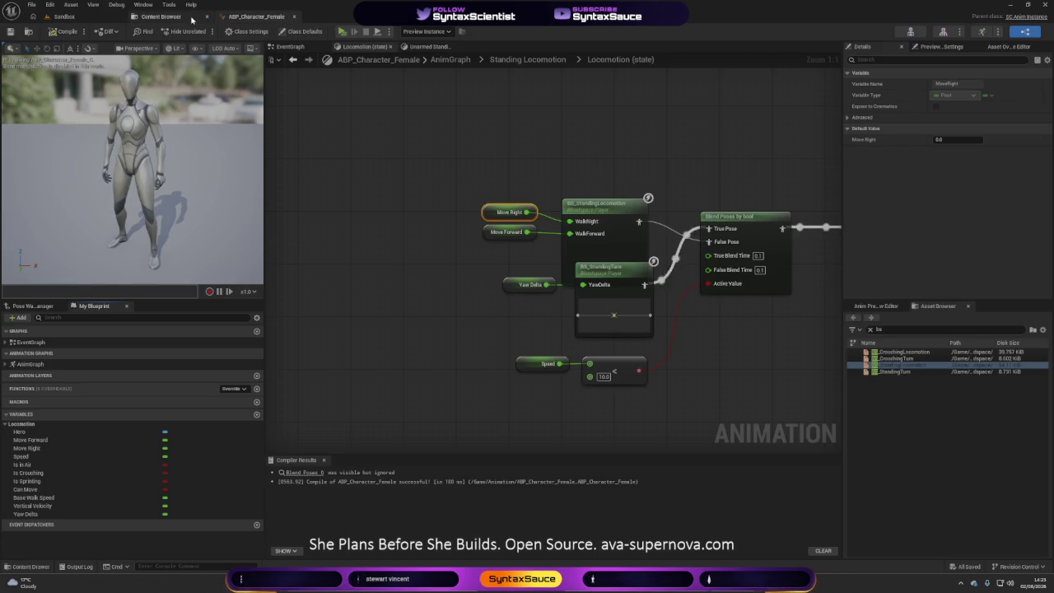
left_click(624, 305)
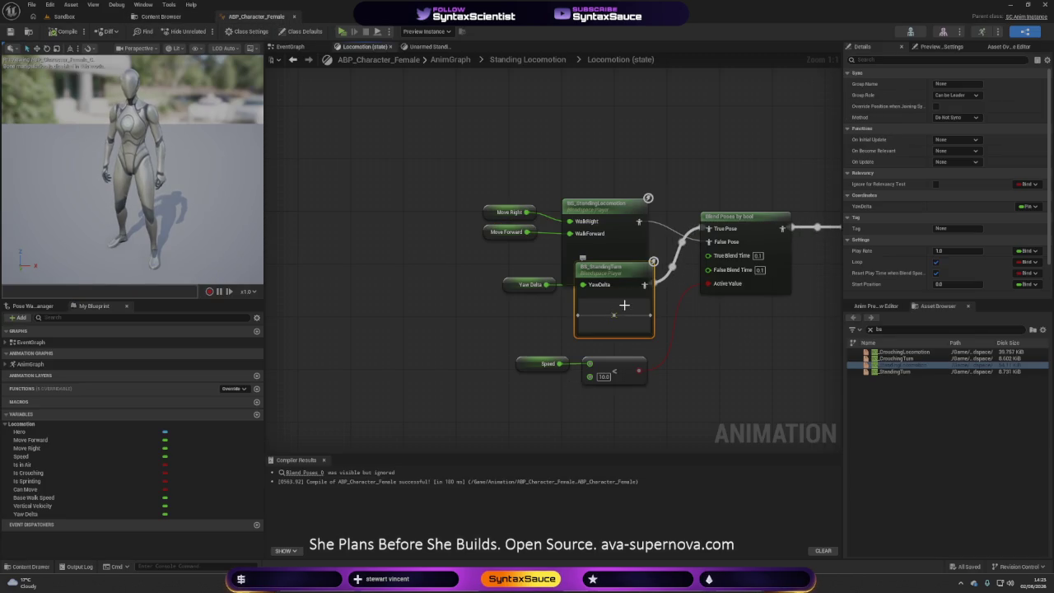
double_click(624, 304)
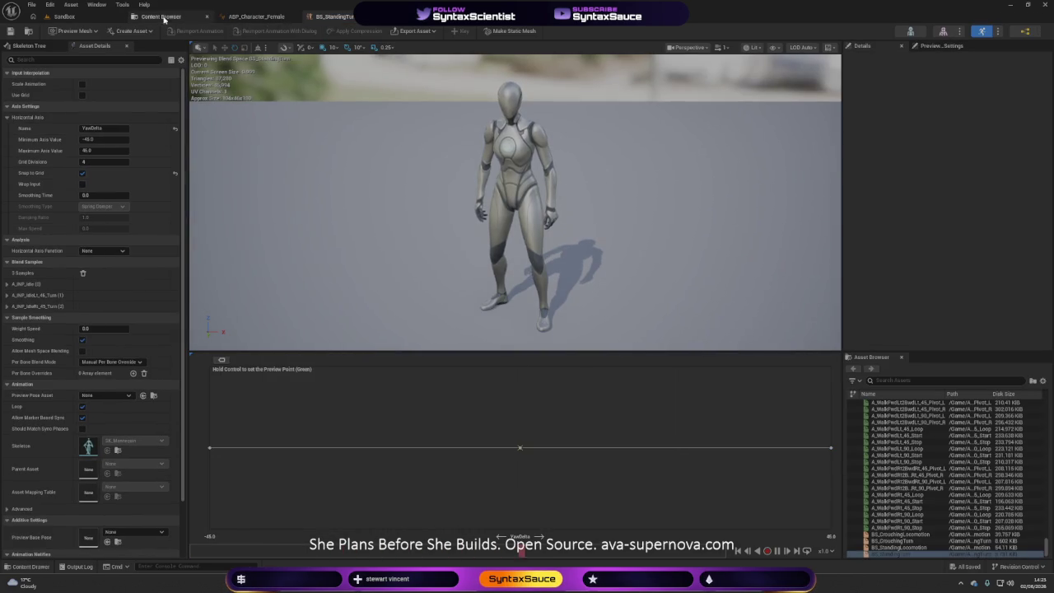
left_click(178, 17)
left_click(333, 17)
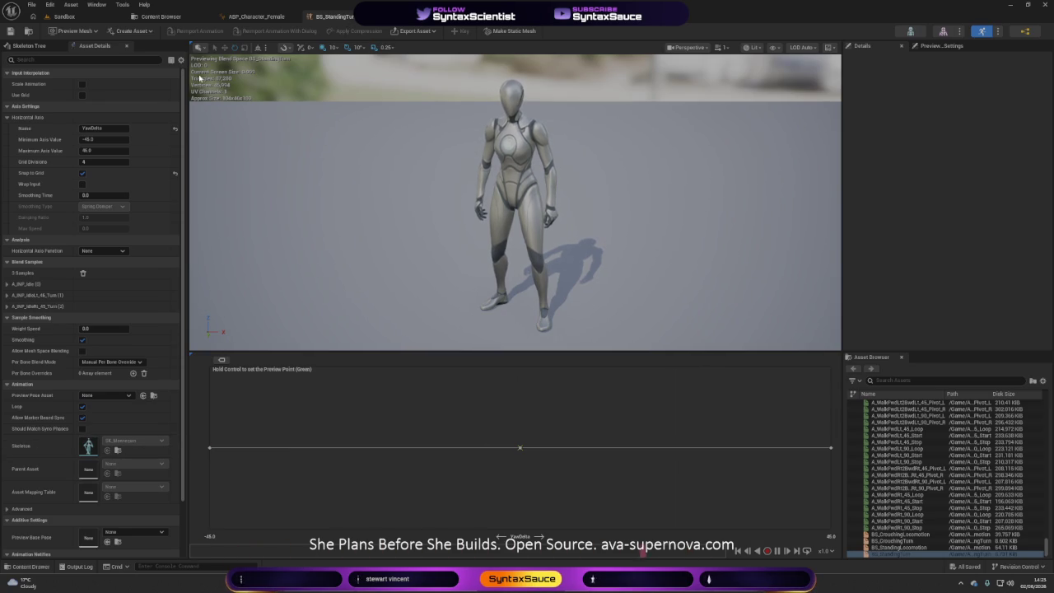
- Place A_INP_IdleLt_90_Turn and A_INP_IdleRt_90_Turn on the left and right turn sample points
left_click(162, 16)
left_click(258, 16)
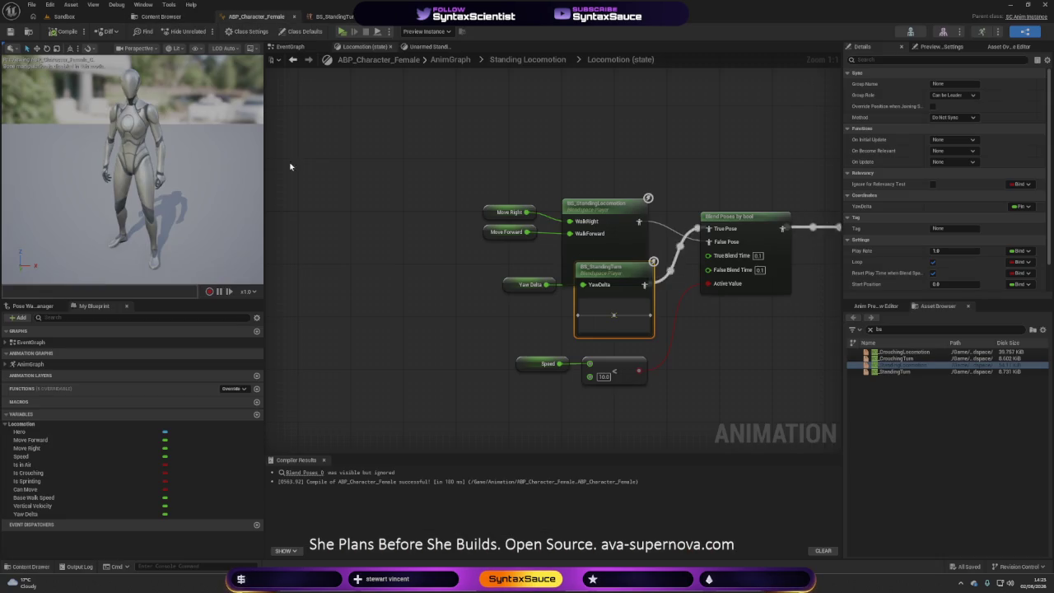
left_click(168, 5)
left_click(149, 18)
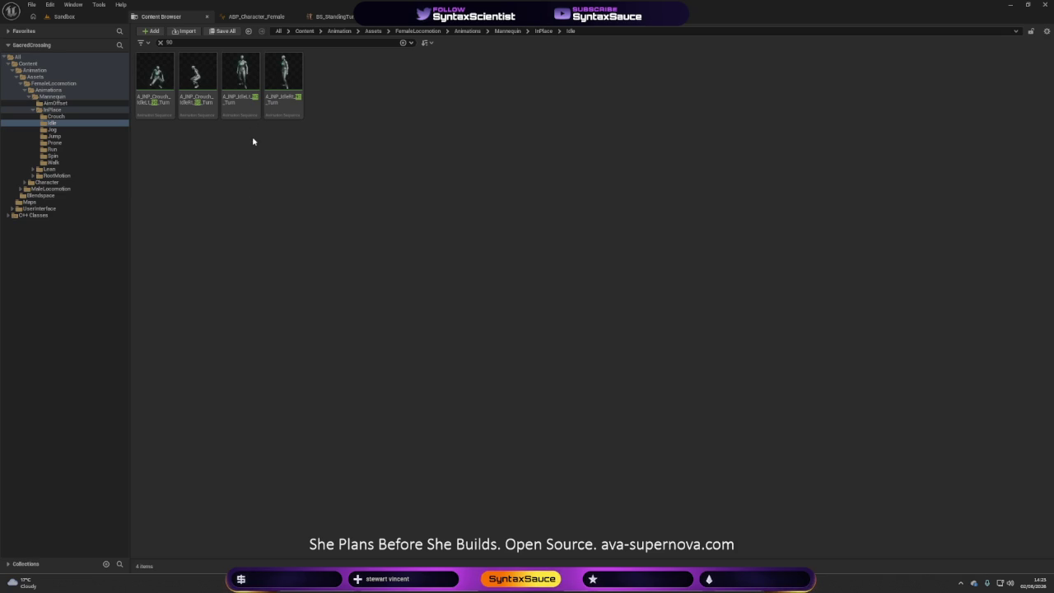
mouse_move(242, 80)
left_mouse_down()
mouse_move(312, 15)
mouse_move(345, 16)
mouse_move(294, 330)
mouse_move(208, 448)
left_mouse_up()
left_click(179, 18)
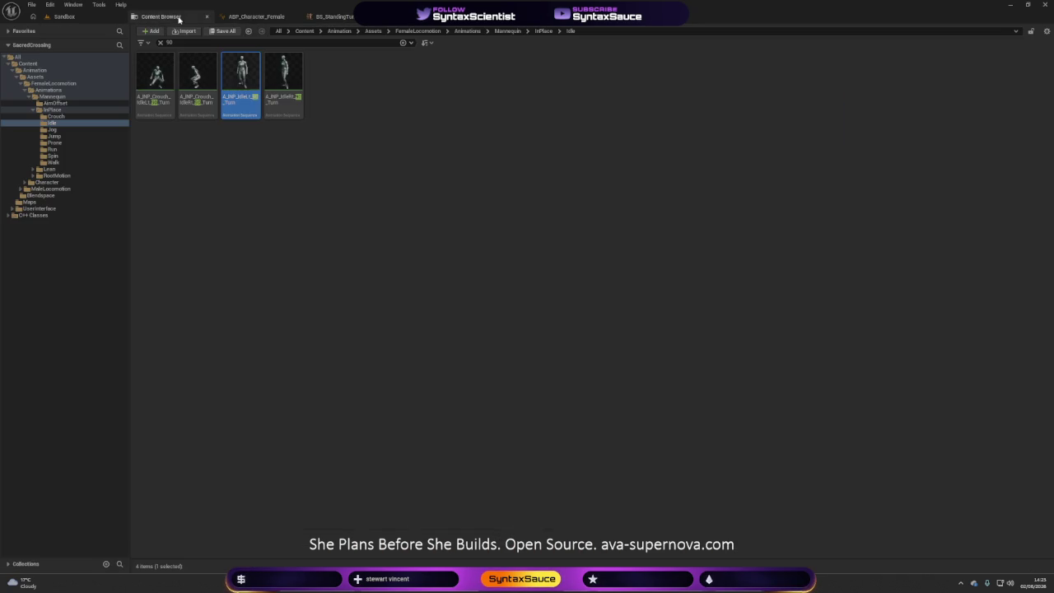
mouse_move(285, 99)
left_mouse_down()
mouse_move(387, 33)
mouse_move(345, 17)
mouse_move(757, 447)
mouse_move(833, 447)
left_mouse_up()
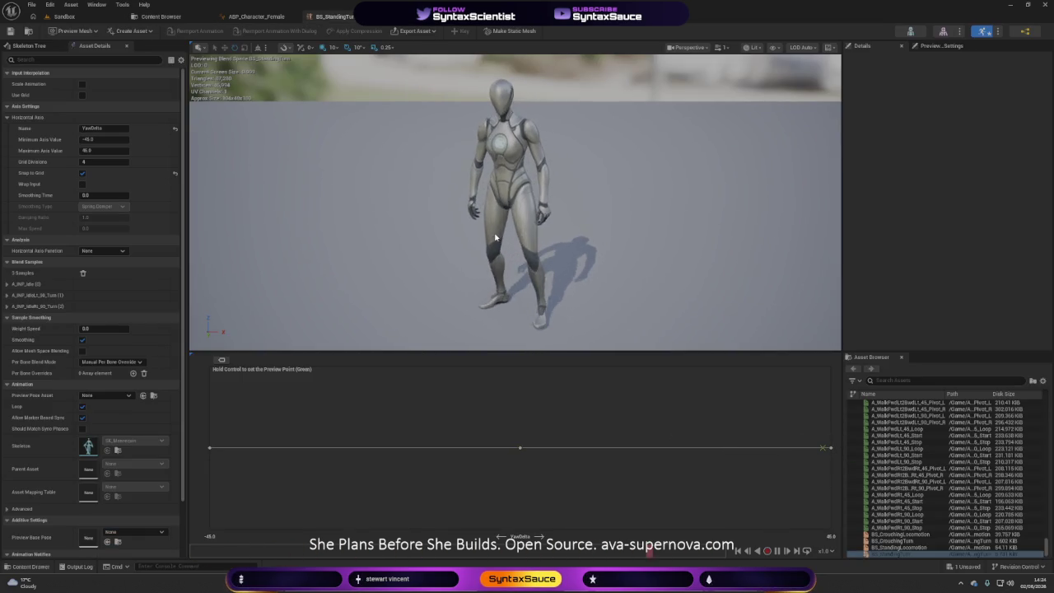
left_click(86, 18)
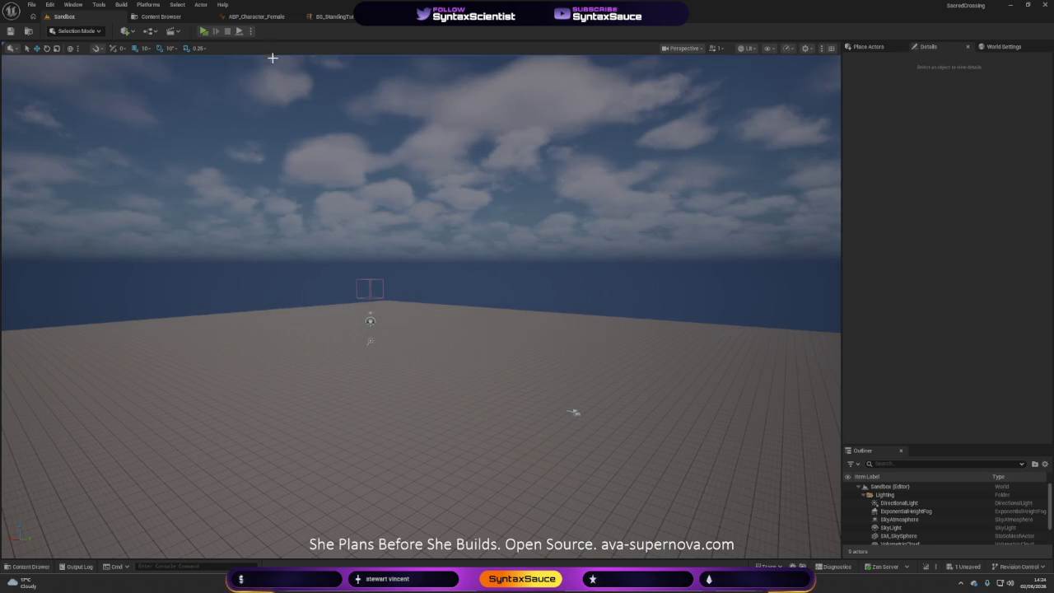
- Play-test the Sandbox level, stop it, and return to the ABP_Character_Female Locomotion graph
left_click(204, 31)
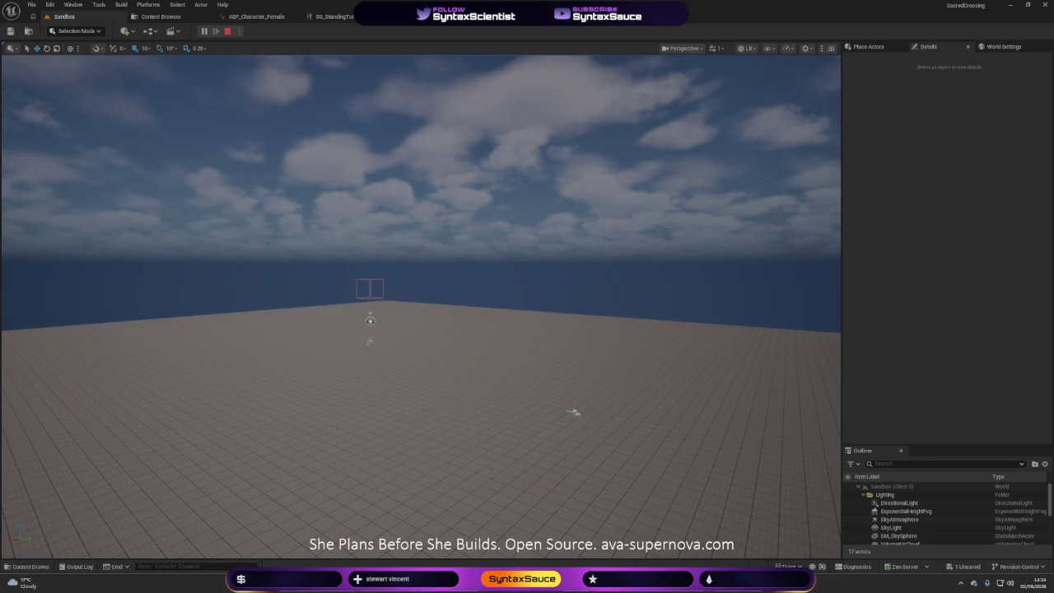
key("Escape")
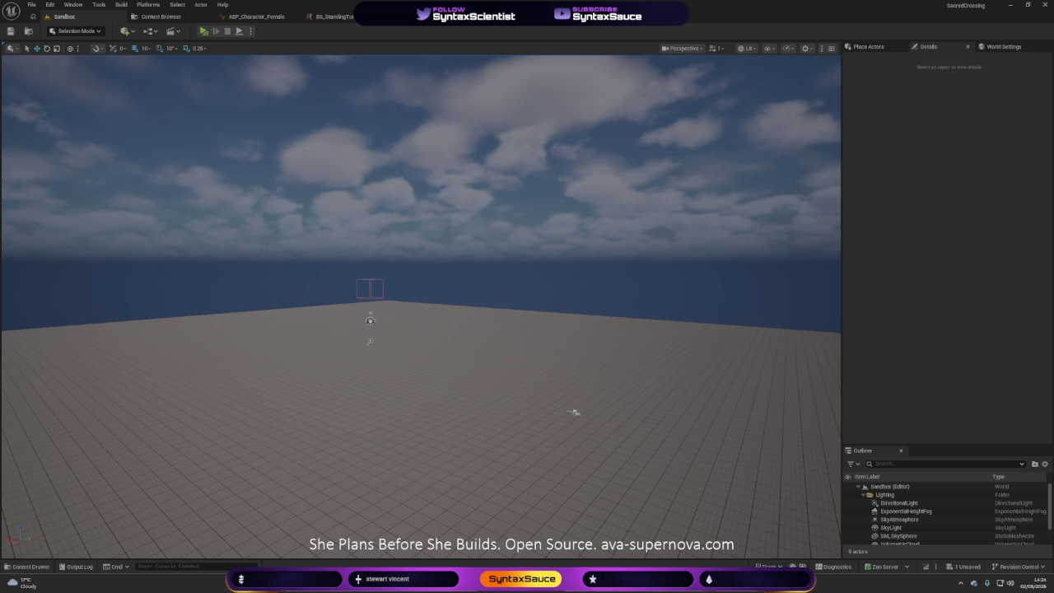
left_click(251, 30)
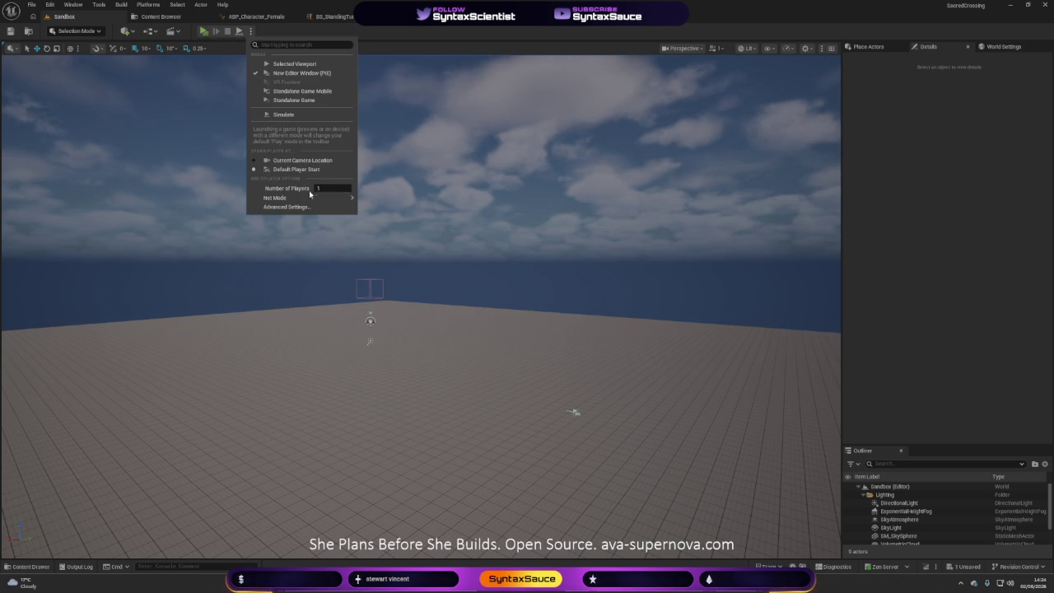
mouse_move(317, 198)
left_click(378, 201)
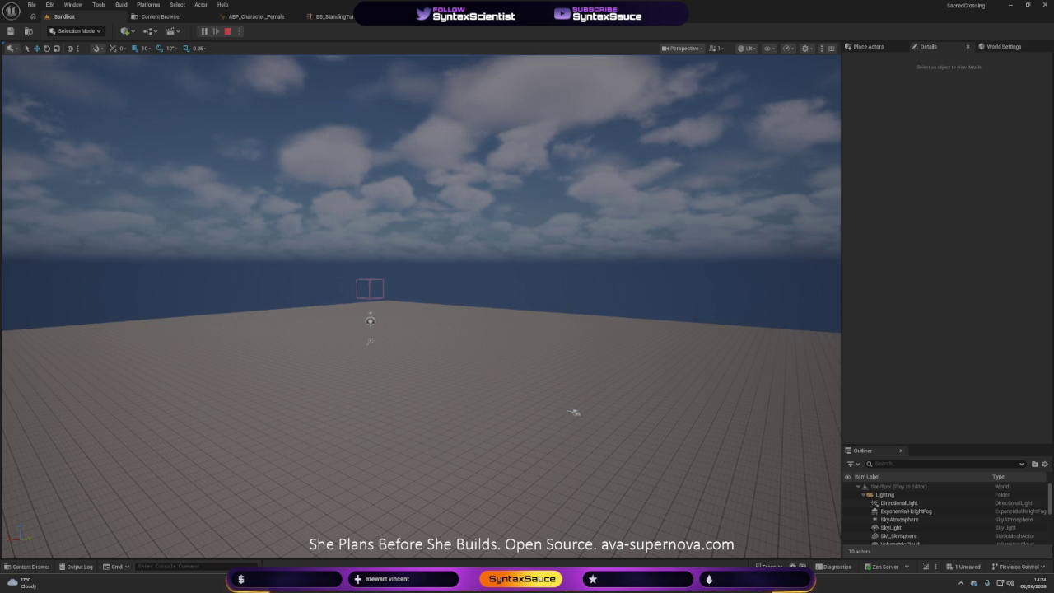
left_click(337, 16)
left_click(256, 17)
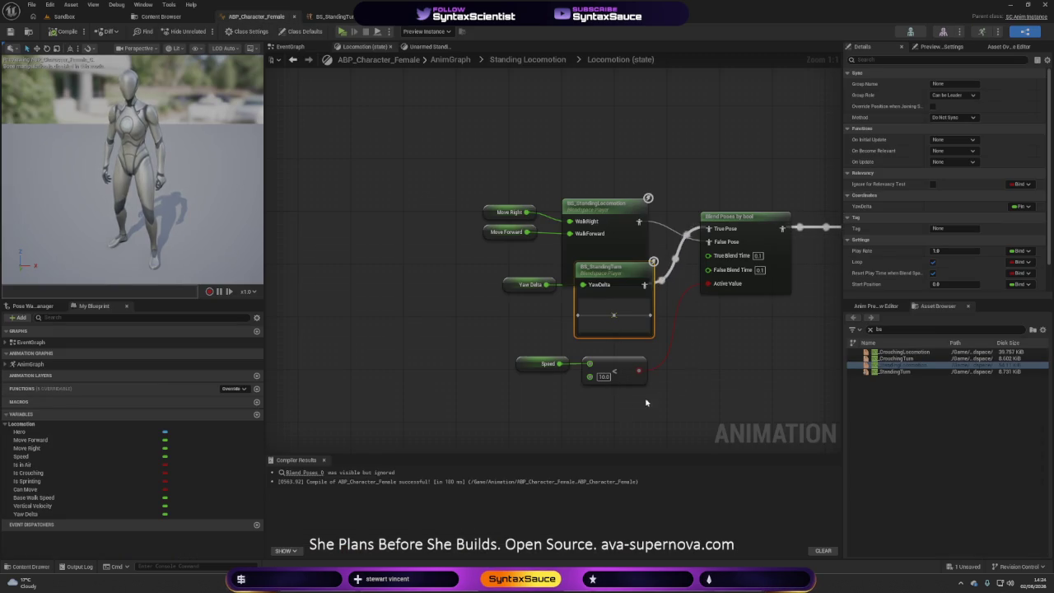
- Inspect the Layered blend per bone Blend Depth and preview the blueprint live
left_click_drag(730, 348, 440, 327)
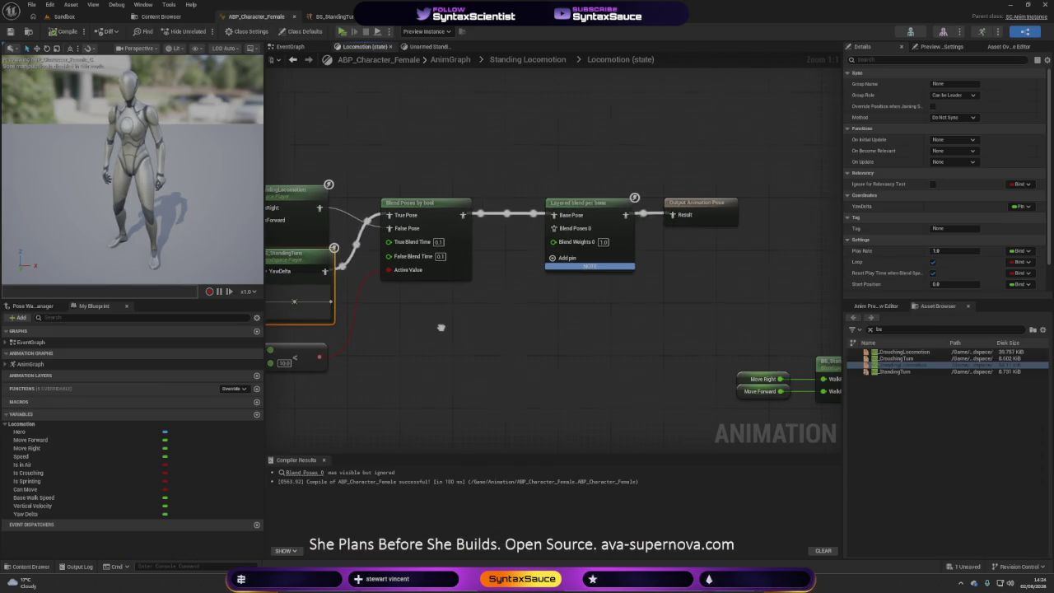
left_click(595, 220)
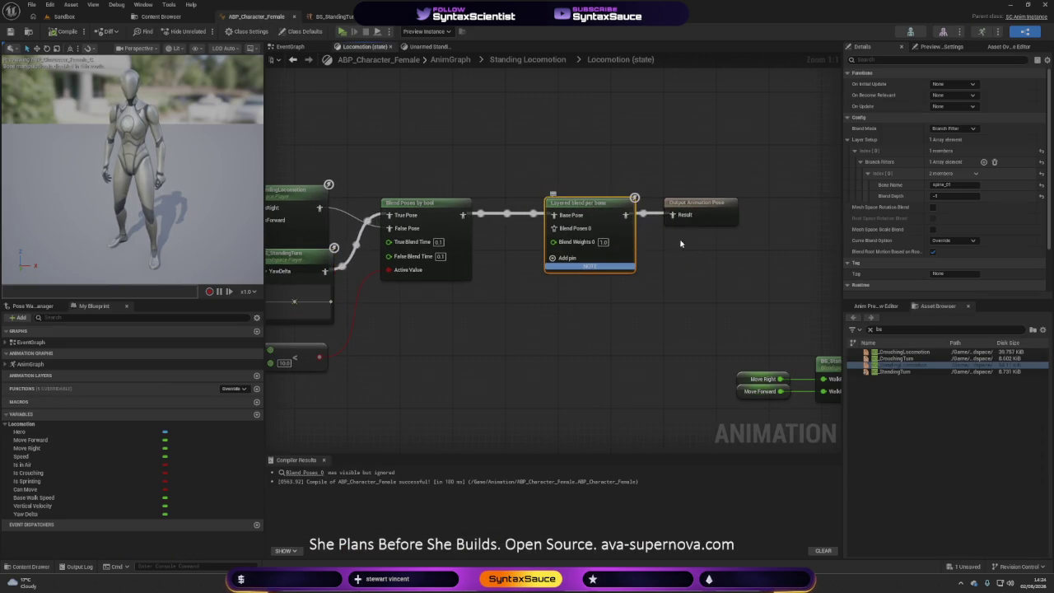
left_click(941, 197)
key("Return")
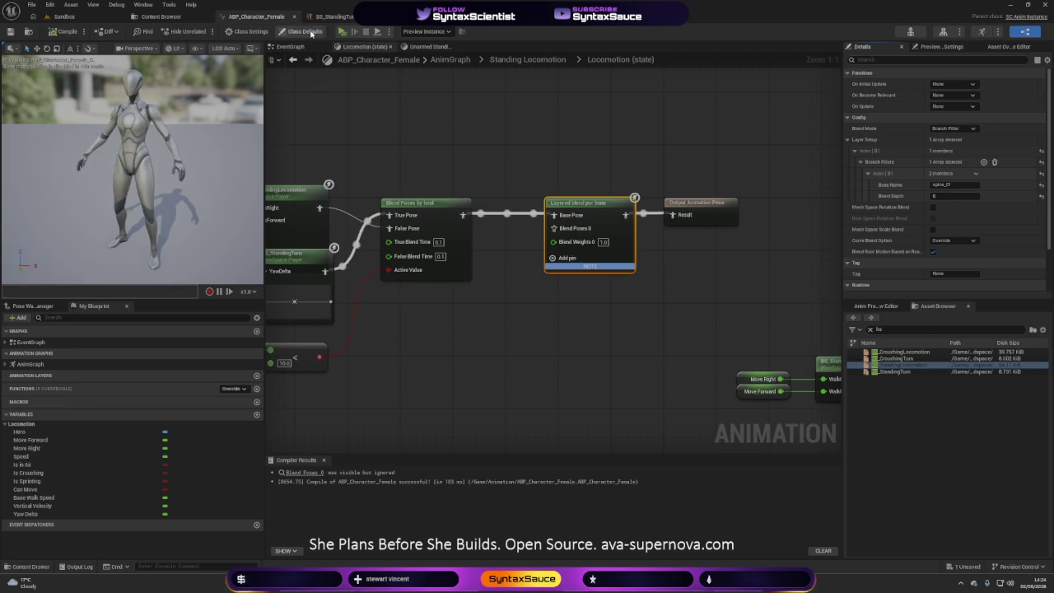
left_click(342, 31)
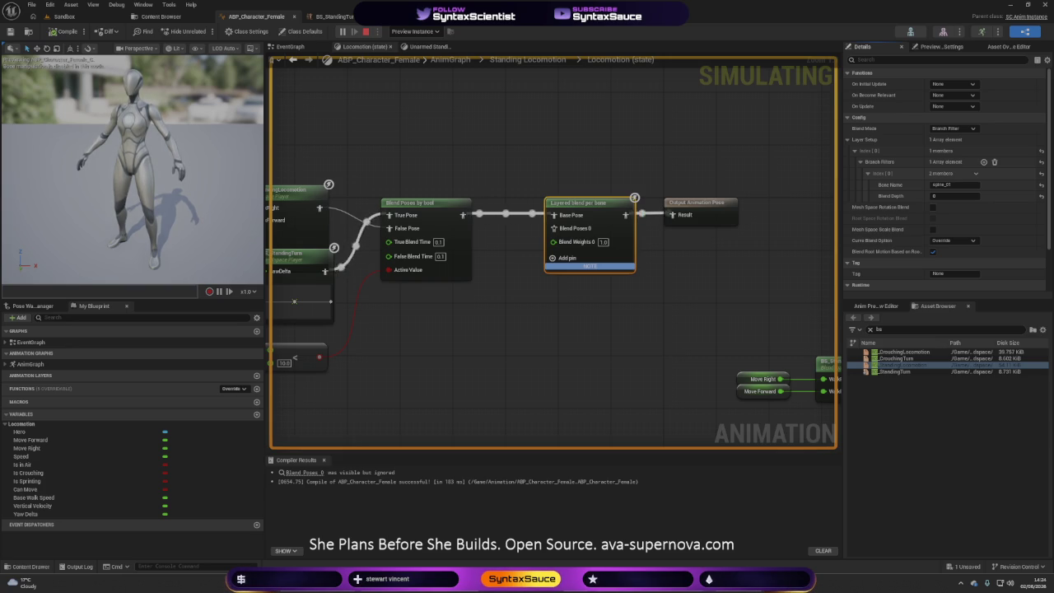
left_click(366, 31)
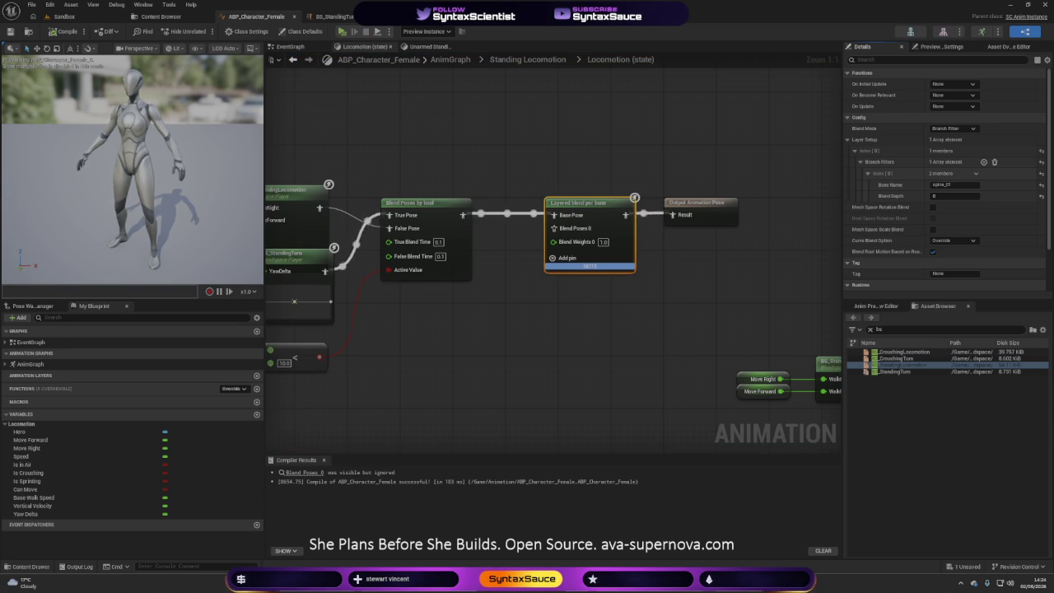
- Set the Layered blend per bone Blend Depth to 1 and recompile
mouse_move(561, 362)
left_mouse_down()
mouse_move(724, 343)
mouse_move(680, 348)
left_mouse_up()
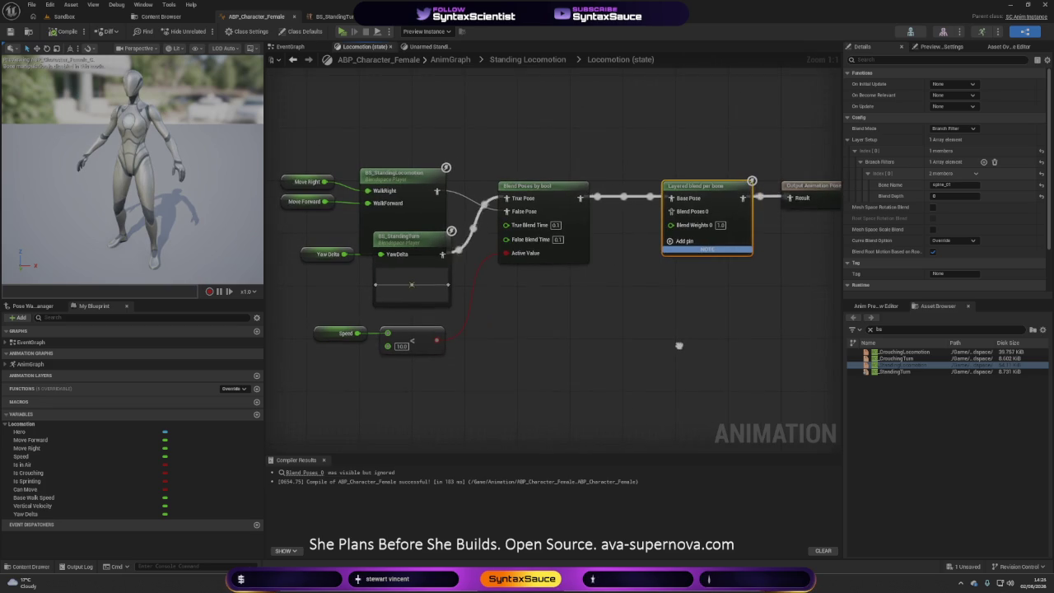
left_click(942, 197)
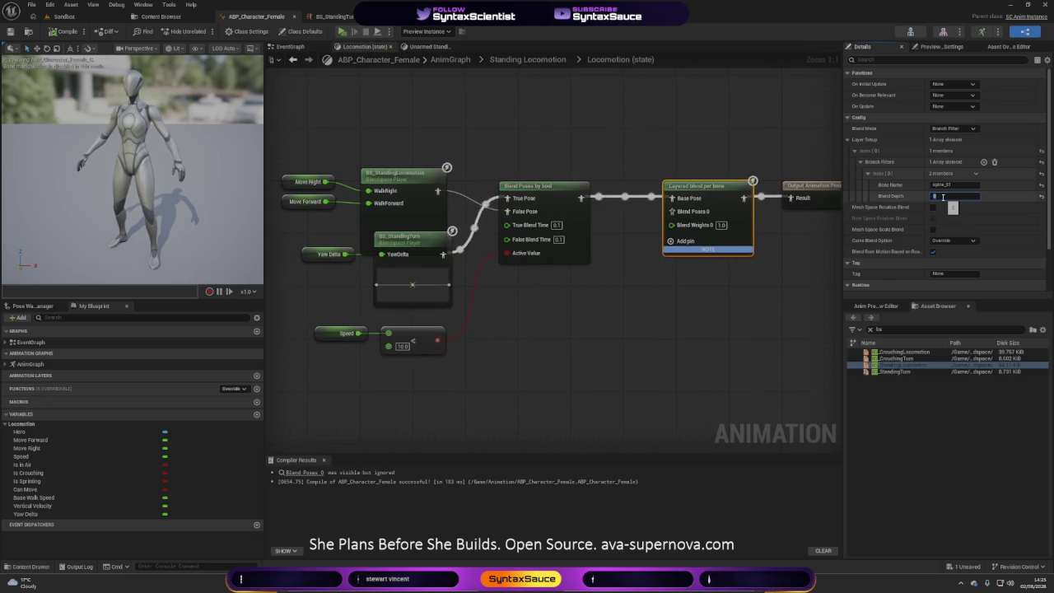
type("1")
key("Return")
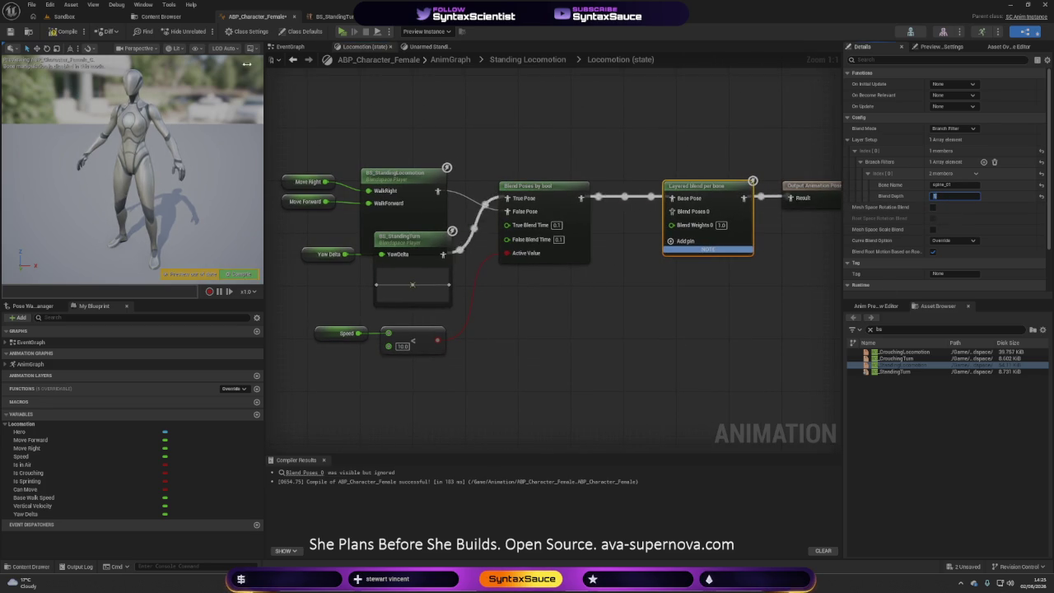
left_click(55, 32)
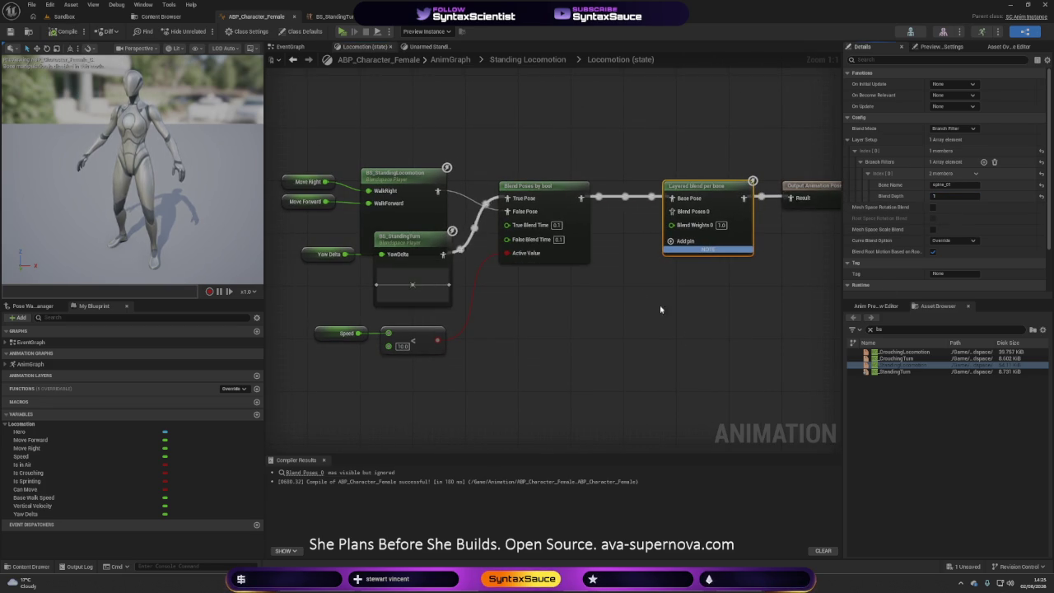
- Move the Move Right and Move Forward getters and BS_StandingLocomotion up, aligned to WalkRight/WalkForward
left_click_drag(497, 319, 538, 308)
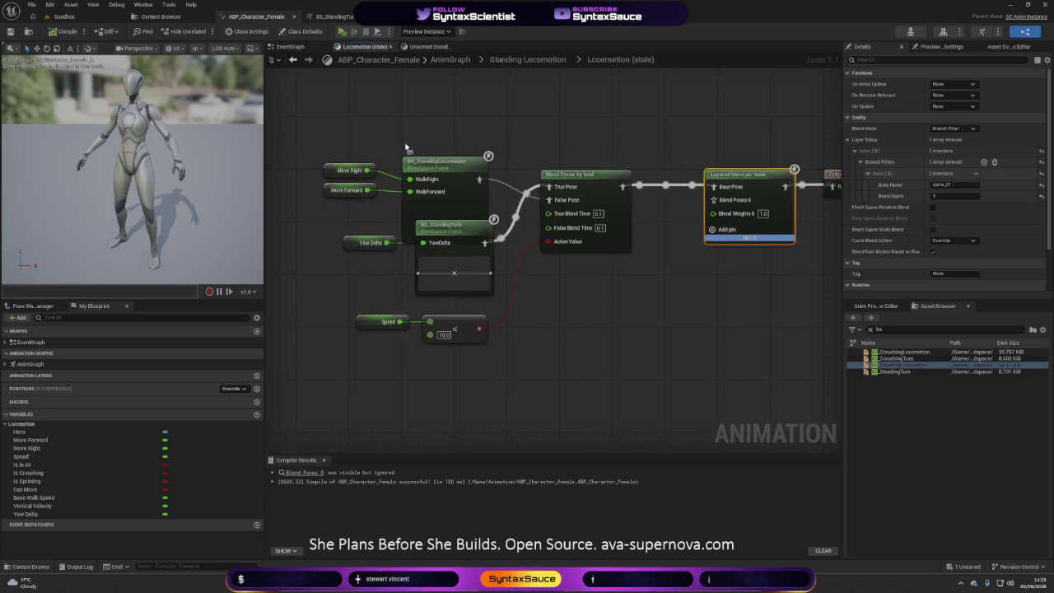
left_click_drag(313, 155, 494, 202)
left_click_drag(450, 164, 457, 132)
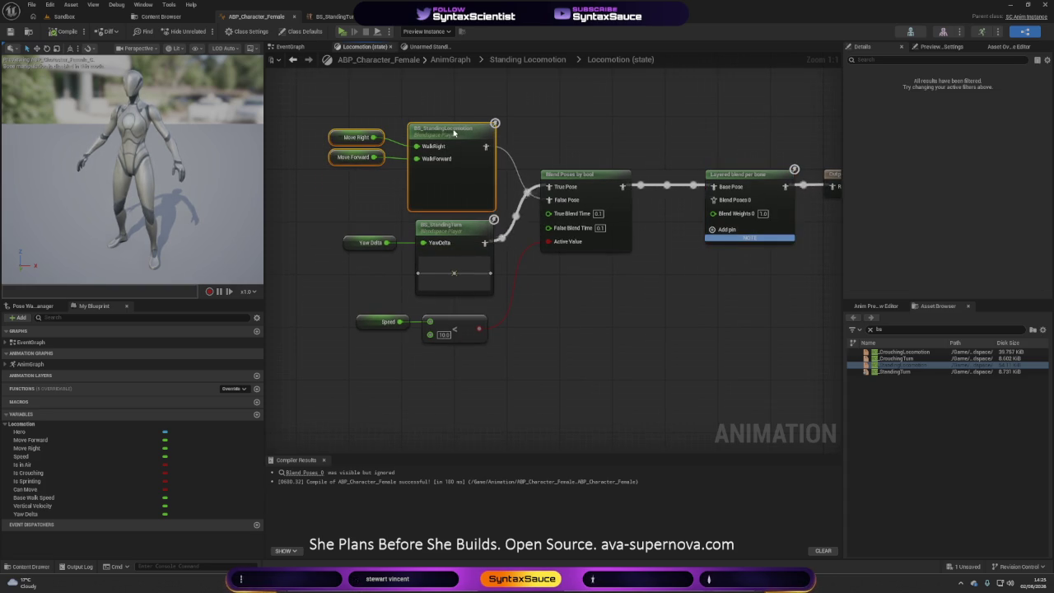
key("q")
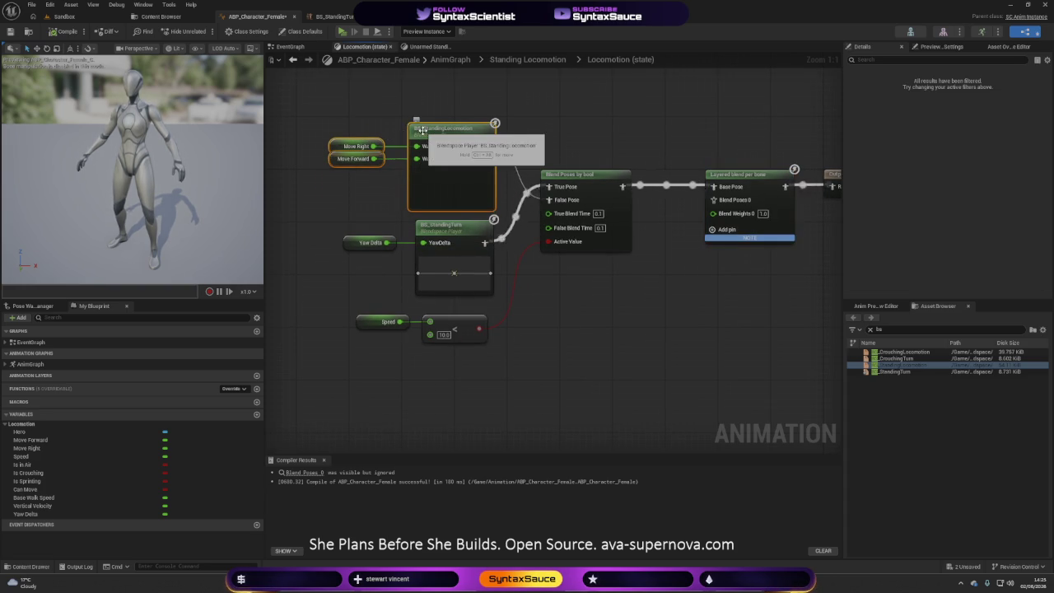
left_click(568, 313)
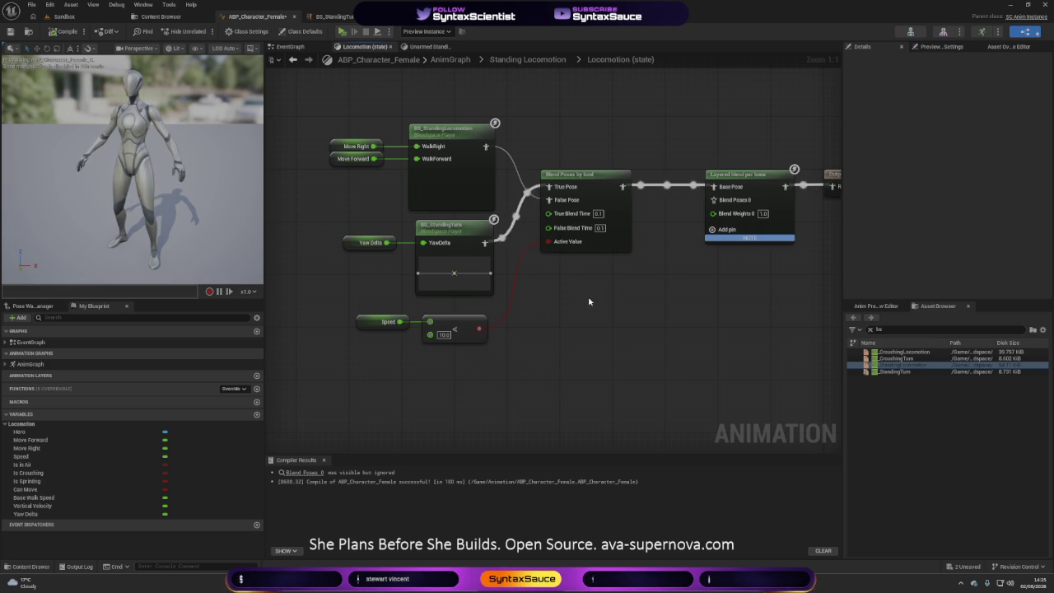
mouse_move(592, 322)
left_mouse_down()
mouse_move(524, 283)
mouse_move(621, 299)
mouse_move(591, 290)
mouse_move(669, 294)
left_mouse_up()
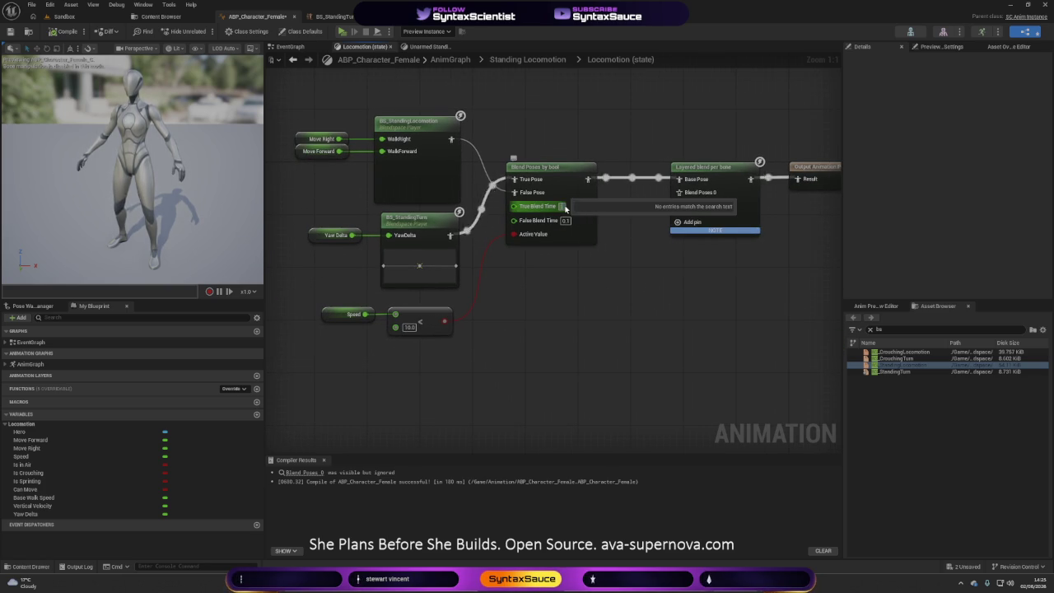
- Set the Blend Poses by bool True Blend Time to 0.25 and compile
type("0.25")
key("Return")
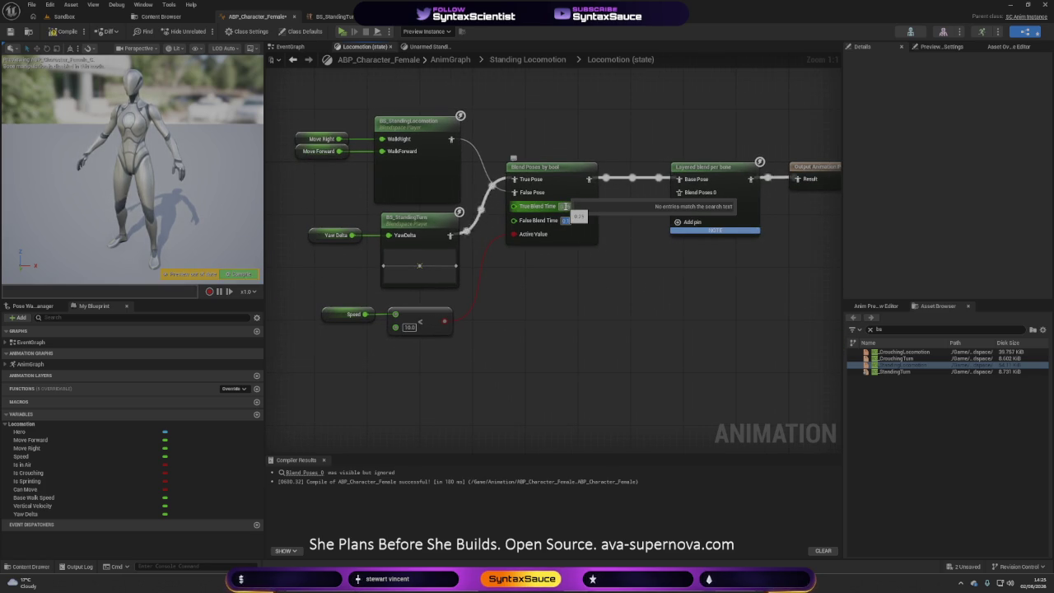
left_click(493, 107)
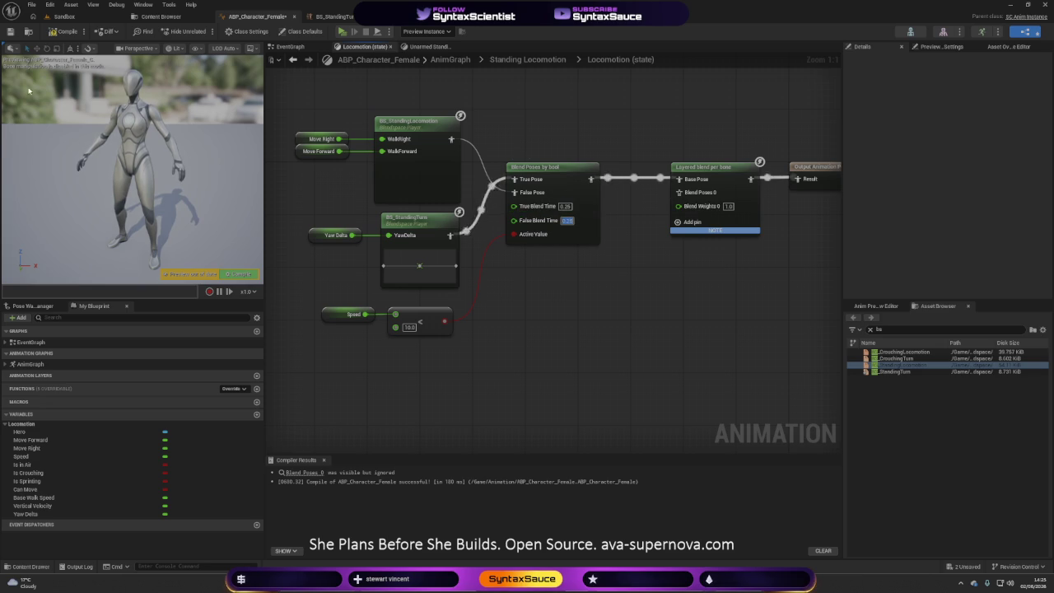
left_click(58, 33)
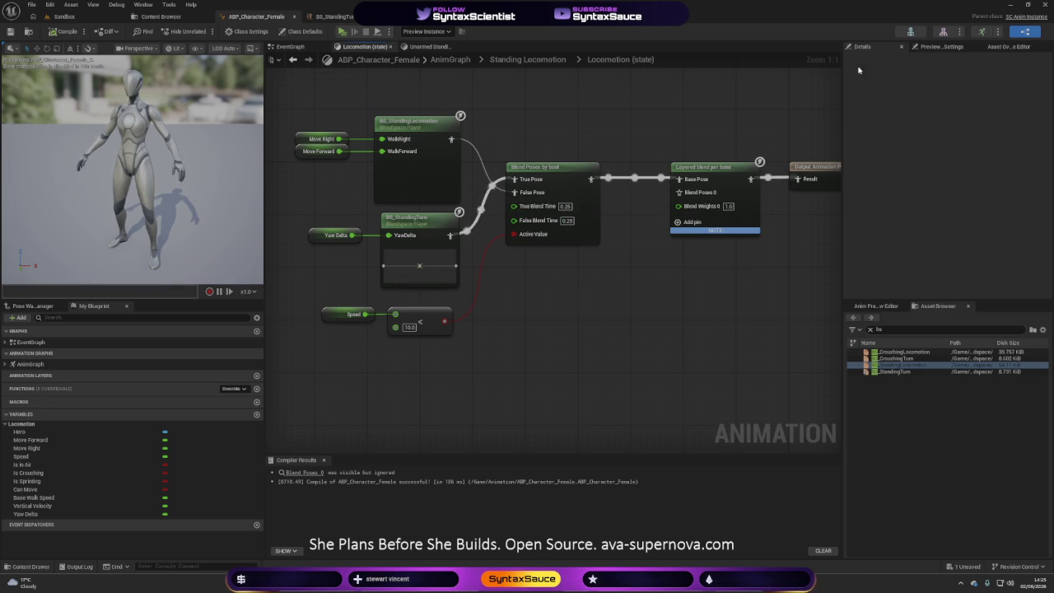
- Try a Layered blend per bone Blend Depth of 1, recompile and simulate
left_click(696, 173)
left_click(955, 196)
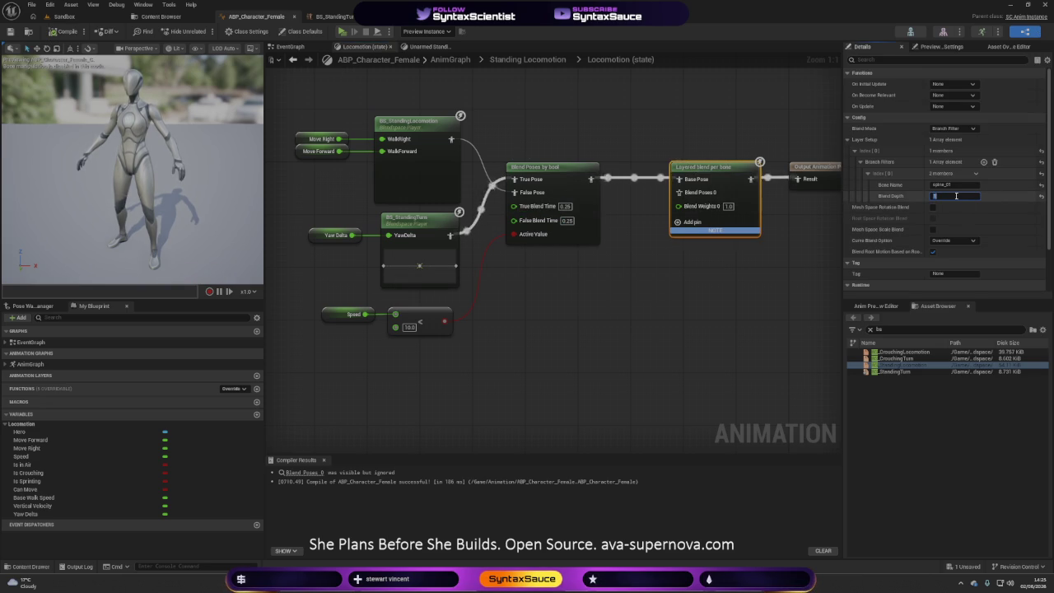
type("1")
key("Return")
left_click(64, 31)
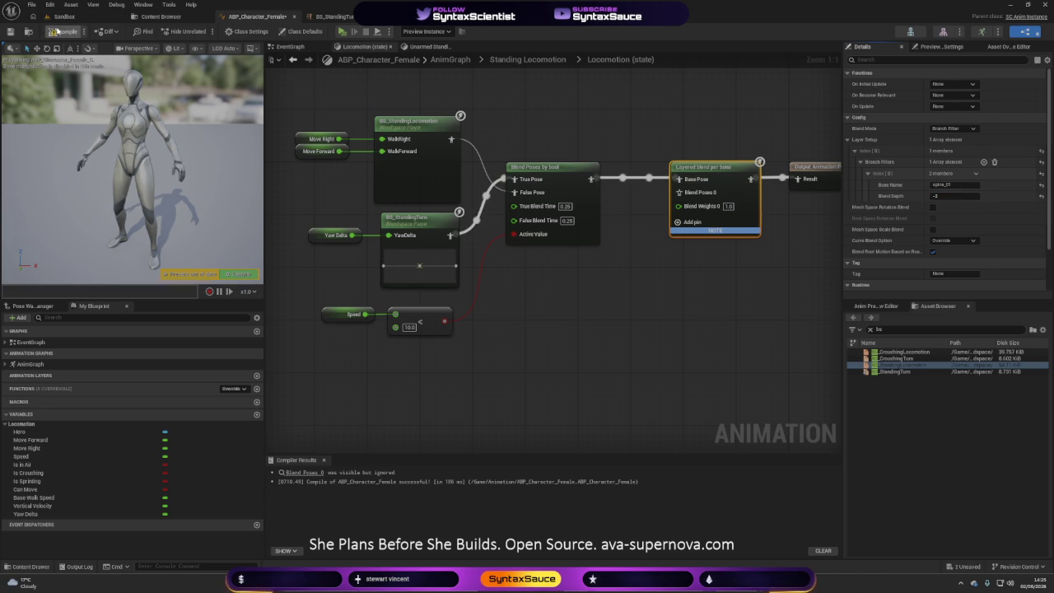
left_click(341, 32)
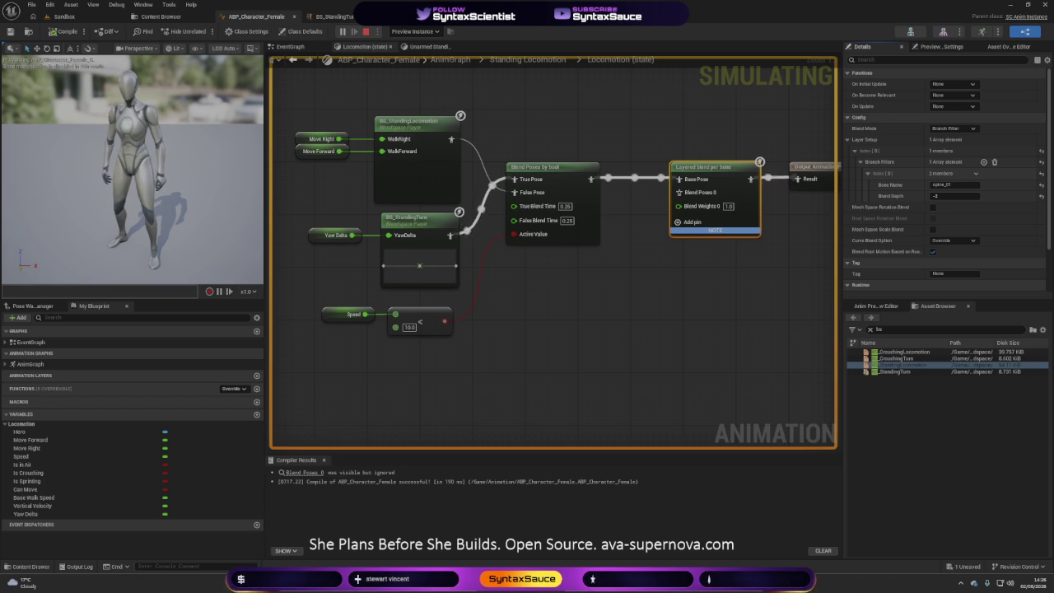
- Change Blend Depth to -3, recompile, then simulate and stop the preview
left_click(952, 197)
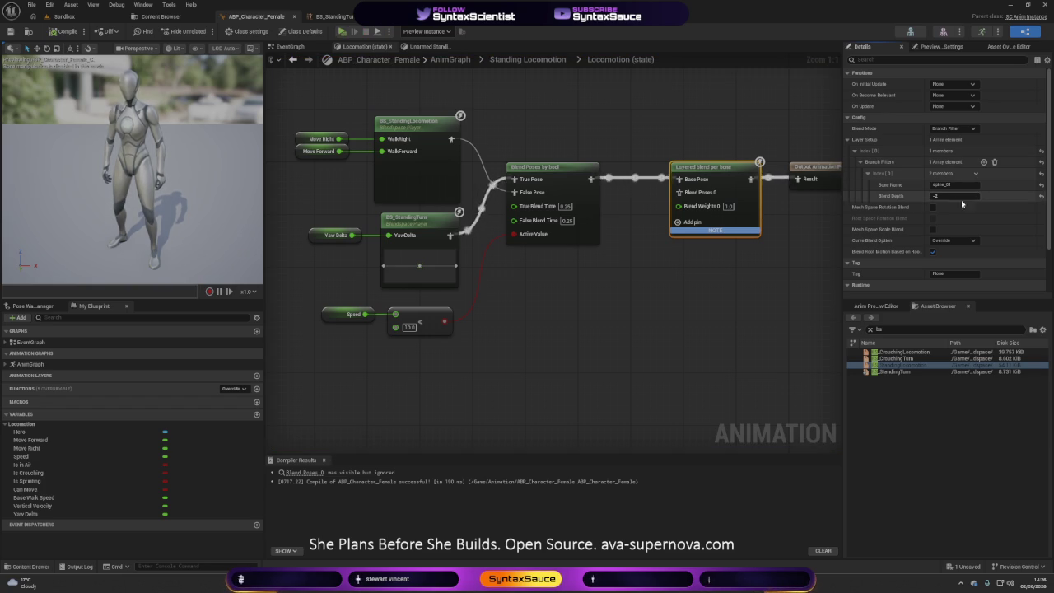
type("-3")
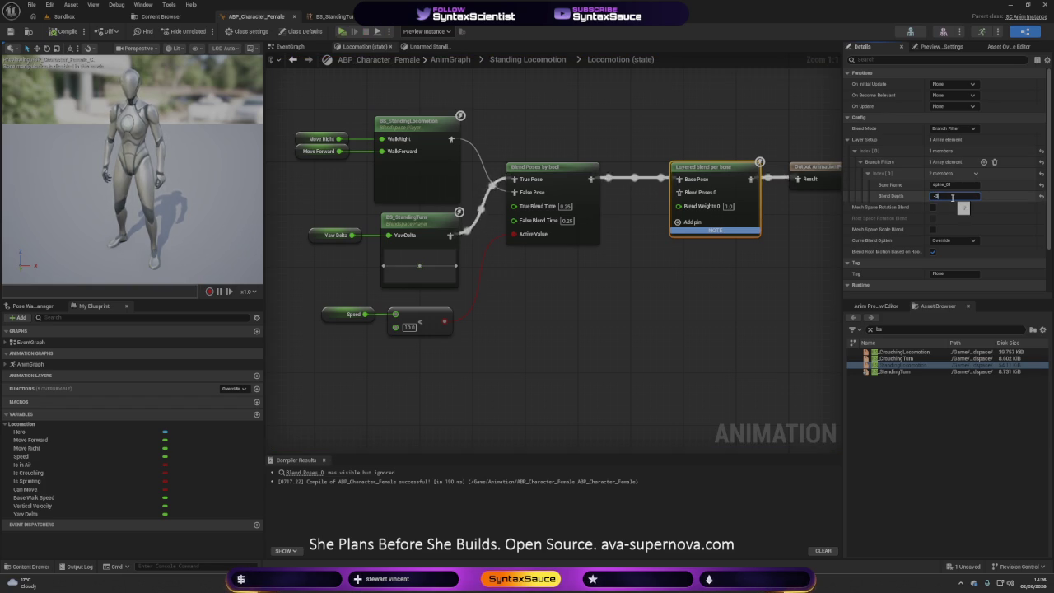
key("Return")
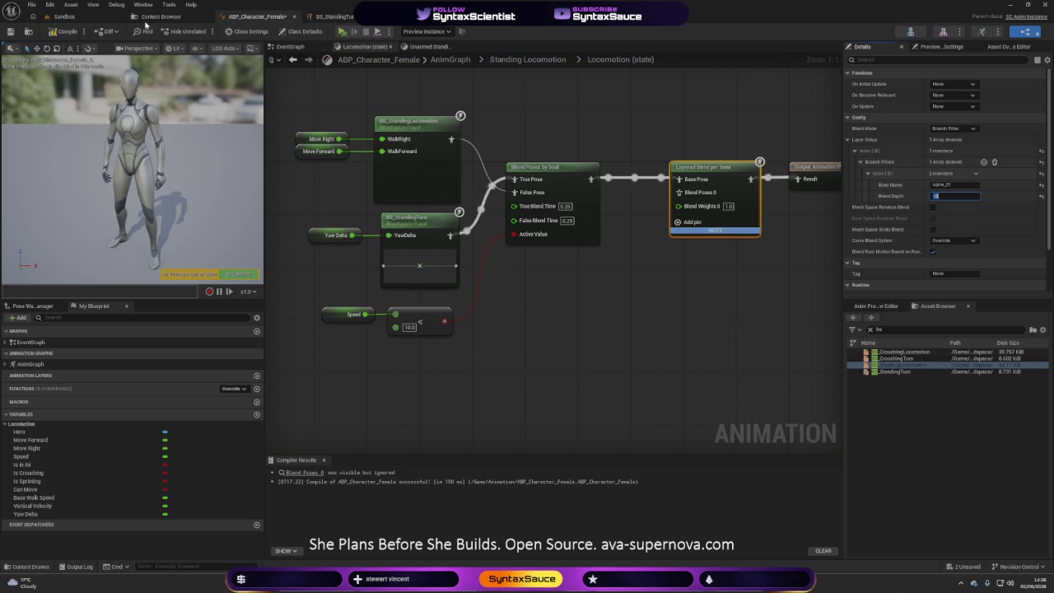
left_click(51, 31)
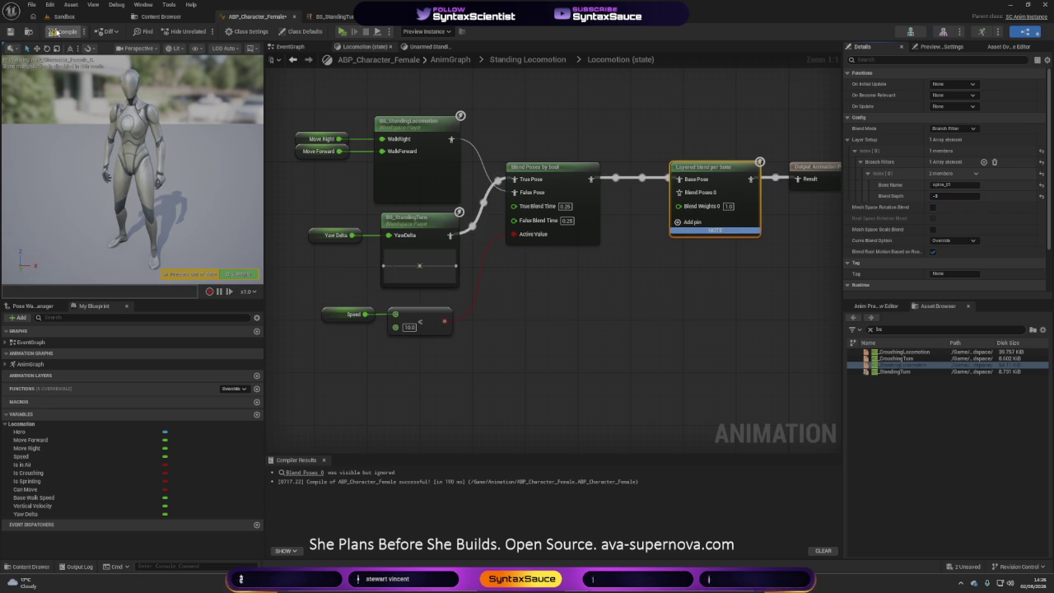
left_click(342, 32)
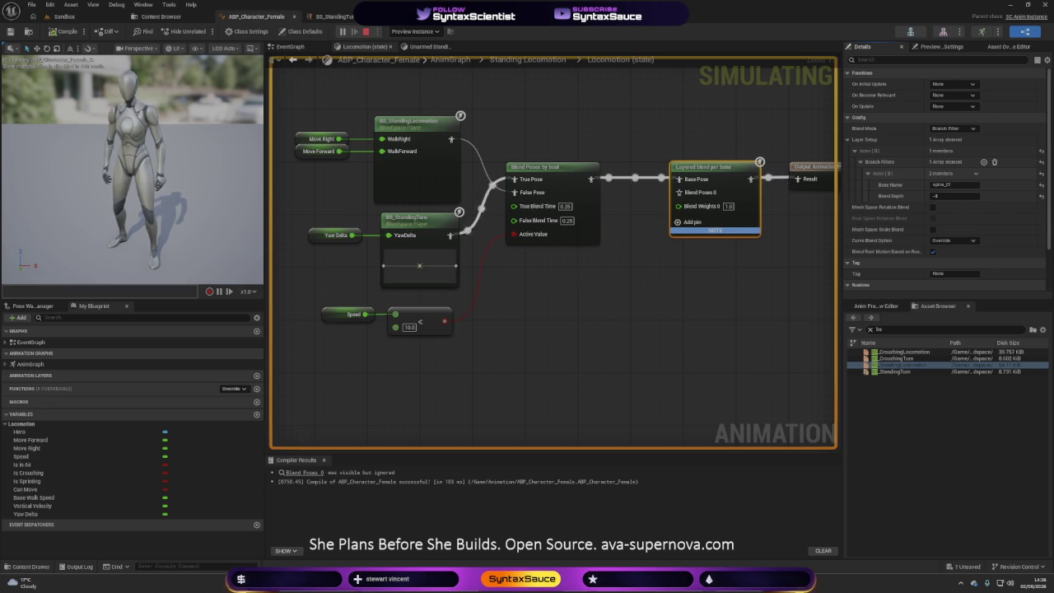
key("Escape")
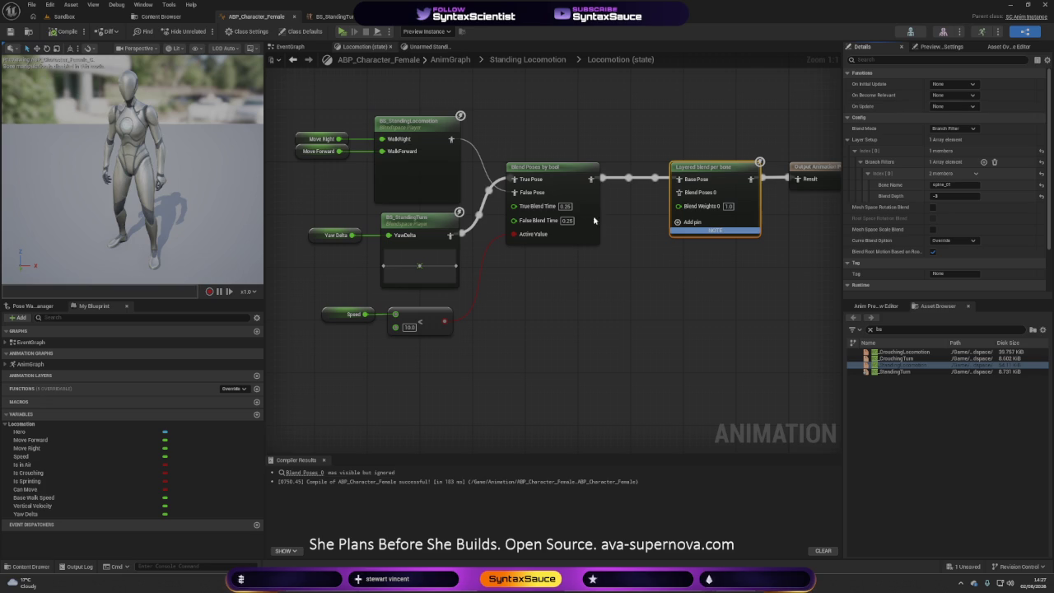
- Delete the two leftover nodes at lower right and save the animation blueprint
left_click(638, 293)
left_click_drag(635, 303, 652, 318)
scroll(653, 312, "down", 3)
left_click_drag(706, 354, 768, 286)
key("Delete")
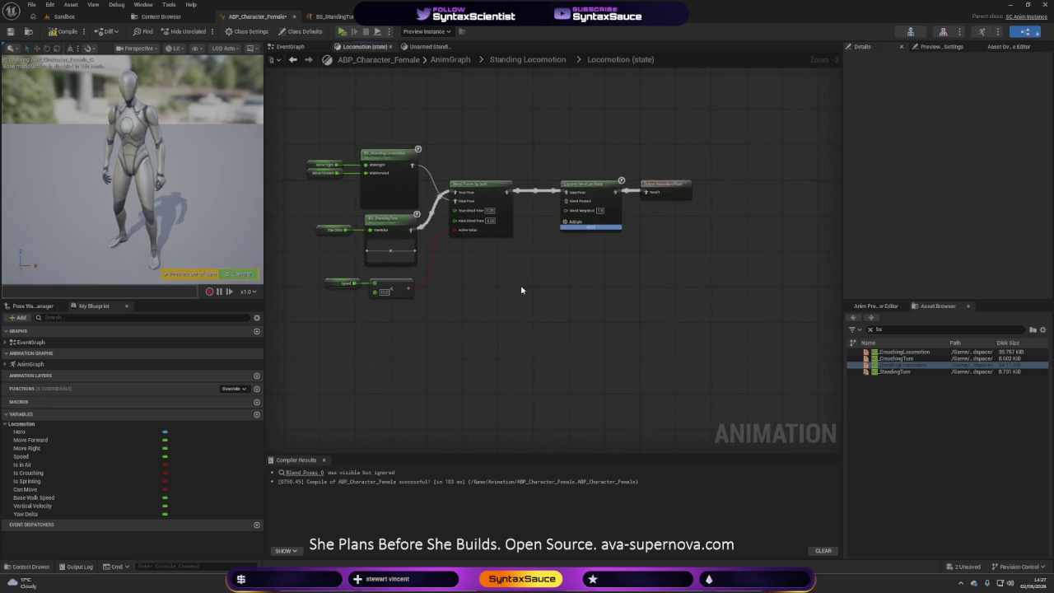
key("ctrl+s")
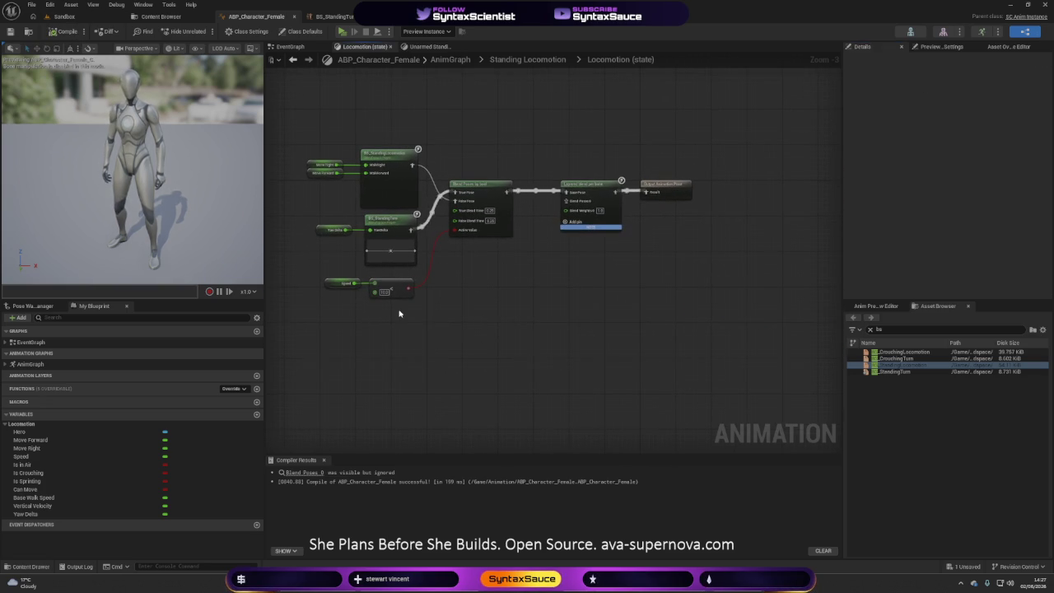
- Select all locomotion nodes, then go back to the Unarmed Standing state graph
left_click_drag(400, 305, 461, 334)
mouse_move(344, 354)
left_mouse_down()
mouse_move(653, 176)
mouse_move(679, 179)
left_mouse_up()
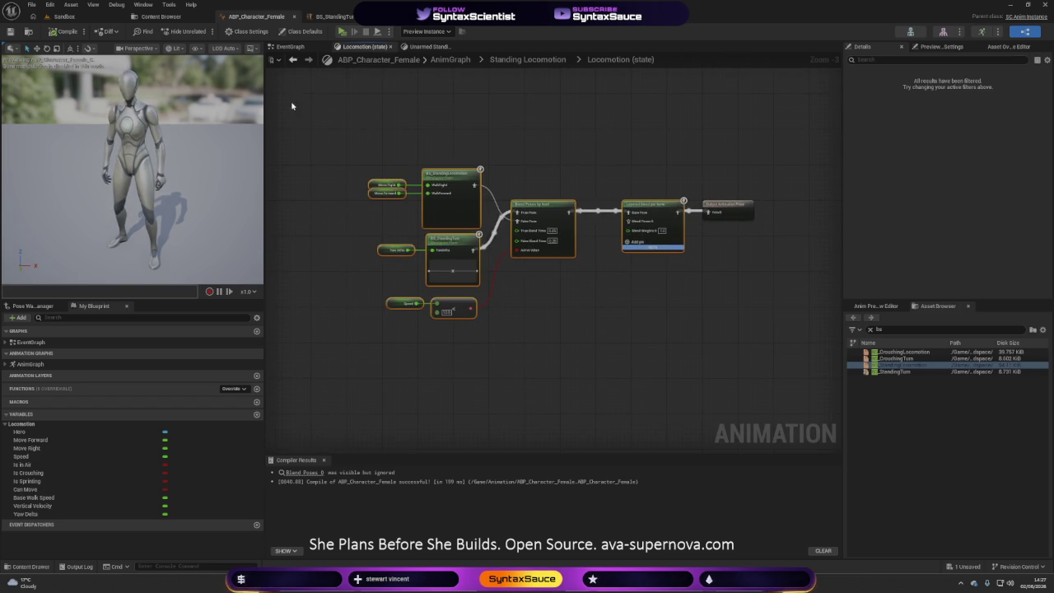
left_click(293, 60)
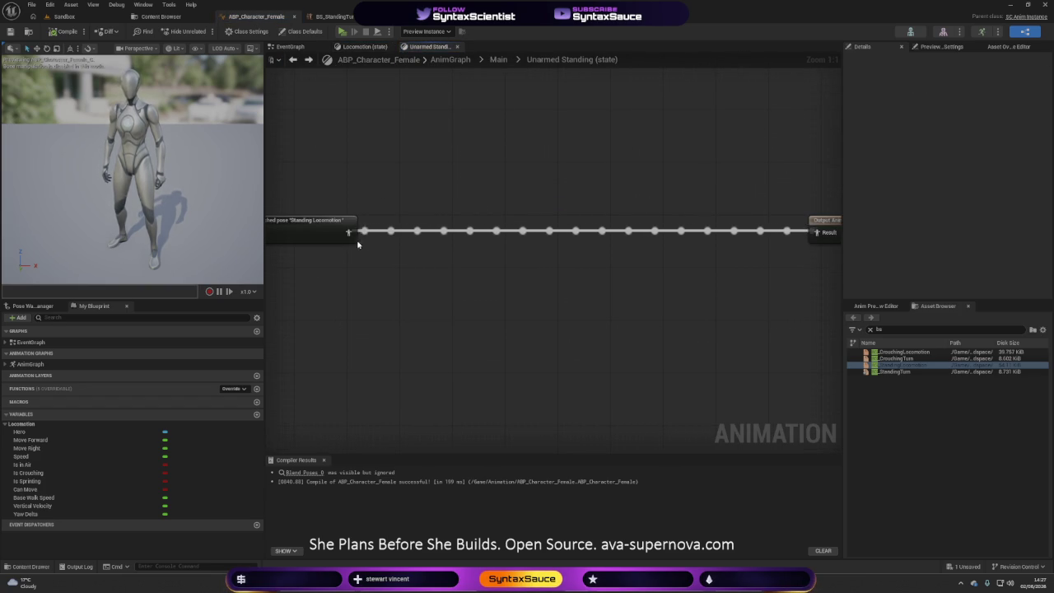
- Insert a Slot 'DefaultSlot' node between the Standing Locomotion cached pose and the output
left_click_drag(347, 232, 508, 237)
type("slo")
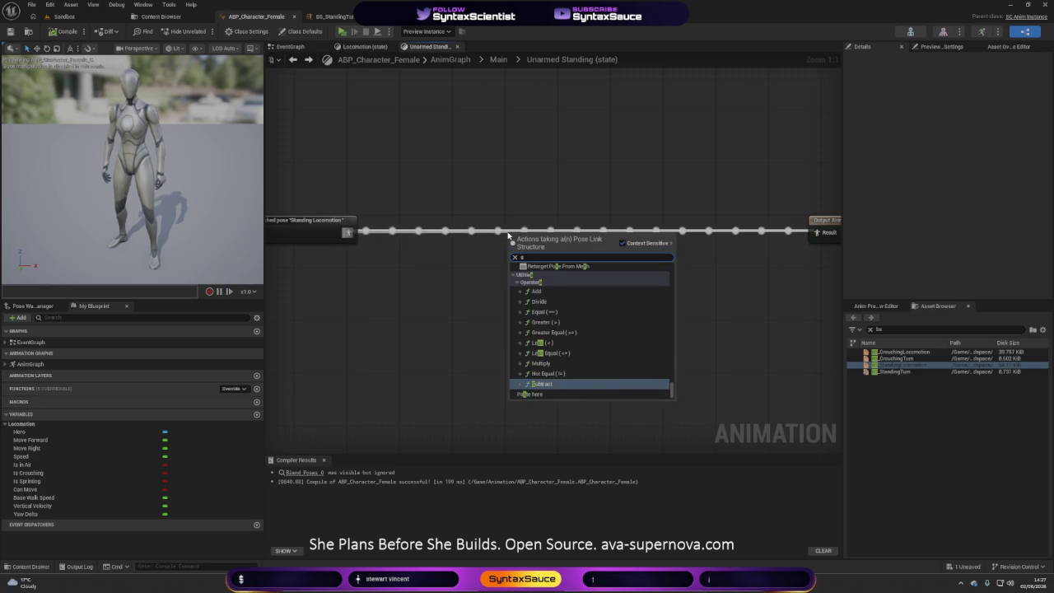
left_click(576, 275)
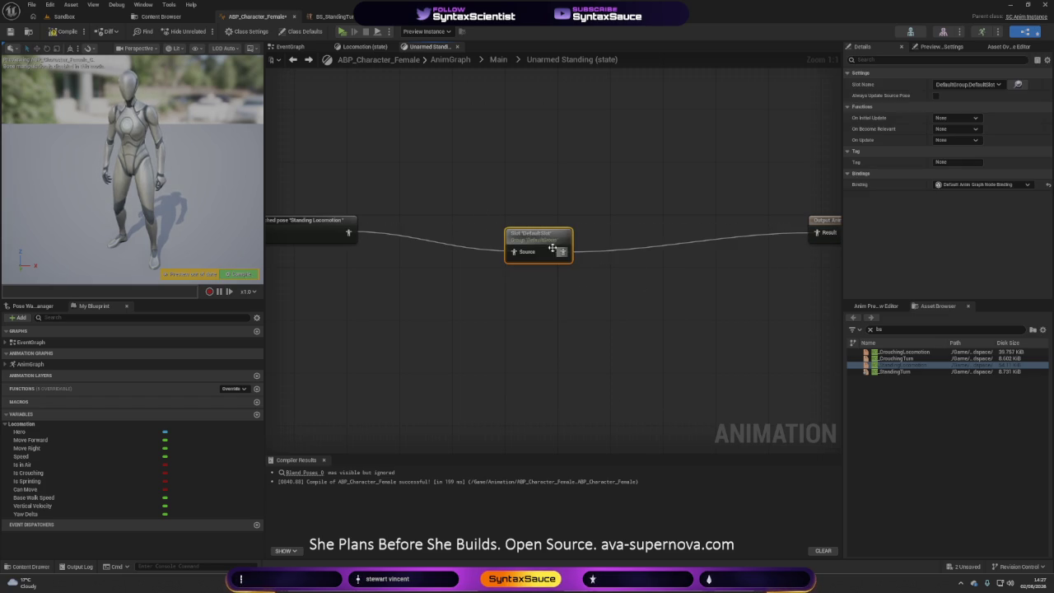
left_click_drag(554, 236, 567, 229)
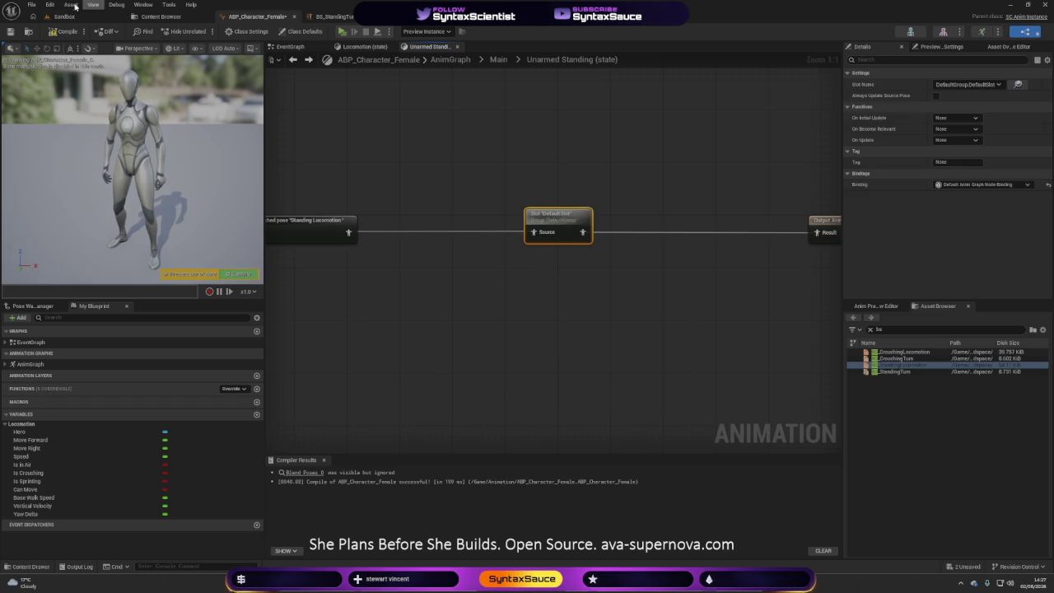
- Compile and briefly simulate to confirm the DefaultSlot works
left_click(52, 31)
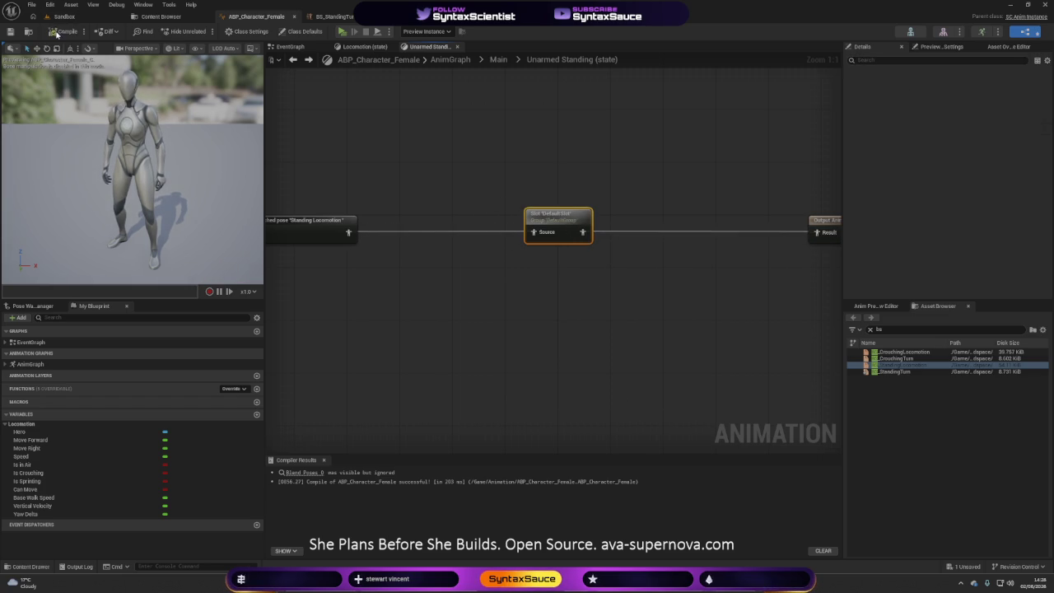
left_click(344, 32)
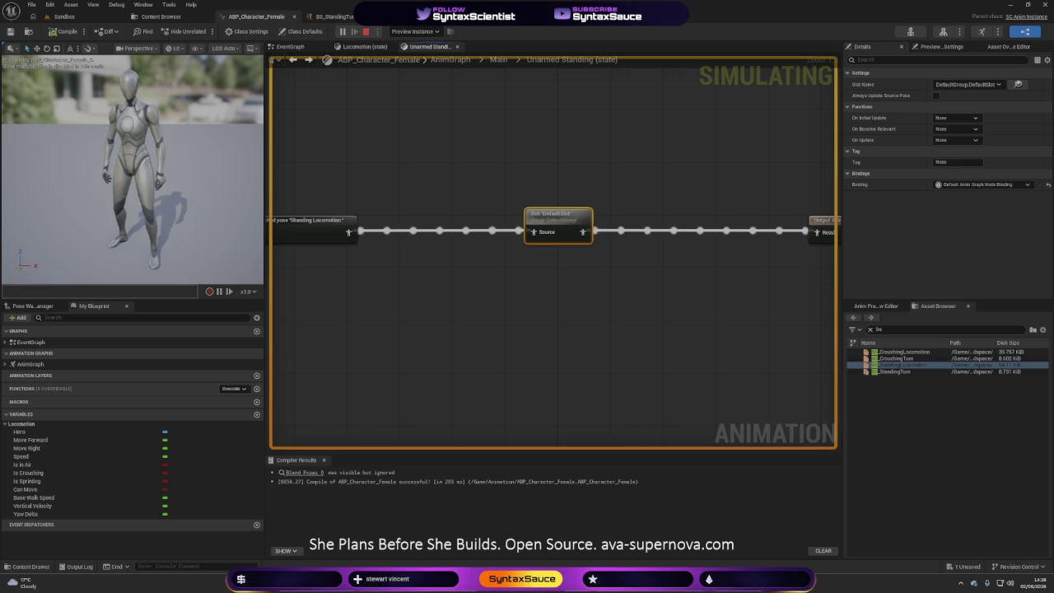
key("Escape")
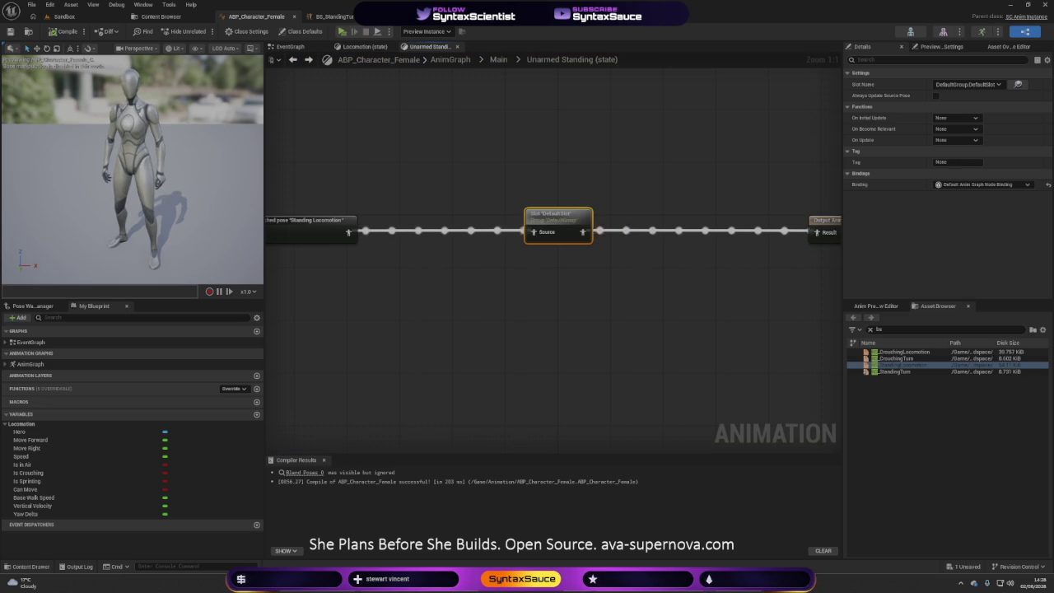
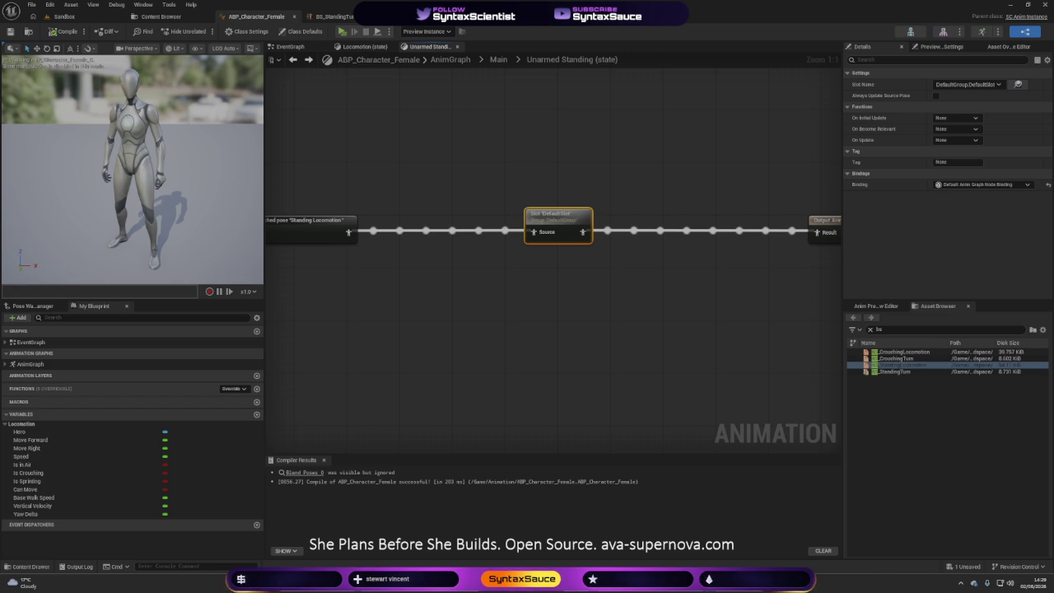
- Move the Standing Locomotion cached pose and slot nodes to the right in the Unarmed Standing graph
left_click(658, 348)
left_click(328, 234)
left_click_drag(327, 235, 745, 220)
left_click(715, 290)
mouse_move(715, 290)
left_mouse_down()
mouse_move(493, 348)
mouse_move(428, 189)
mouse_move(718, 401)
left_mouse_up()
scroll(675, 346, "down", 5)
scroll(729, 317, "down", 2)
scroll(677, 362, "up", 2)
scroll(677, 362, "up", 2)
scroll(675, 343, "down", 9)
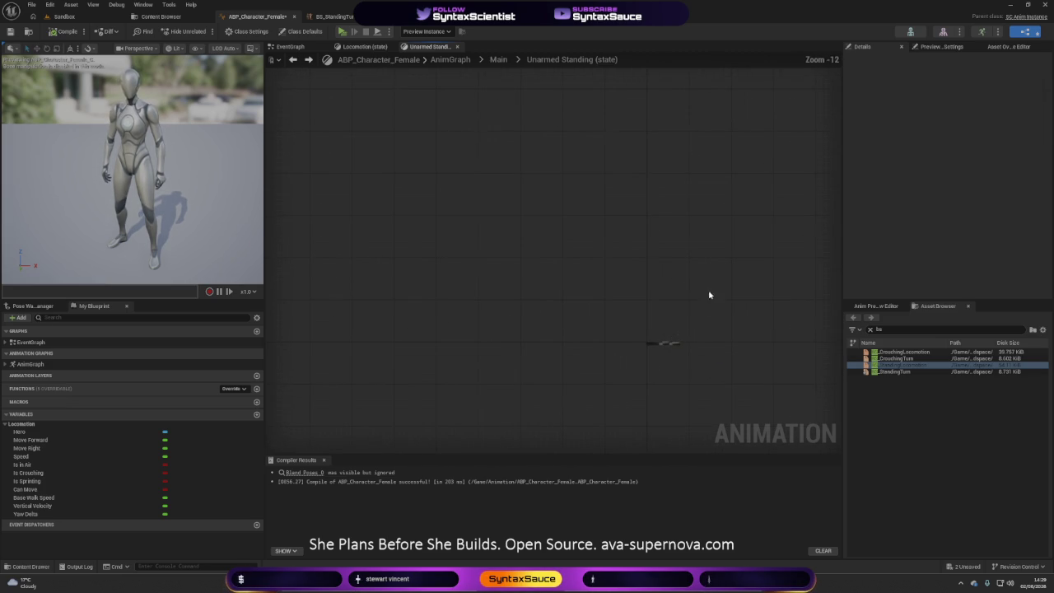
scroll(625, 235, "up", 1)
left_click_drag(708, 380, 638, 238)
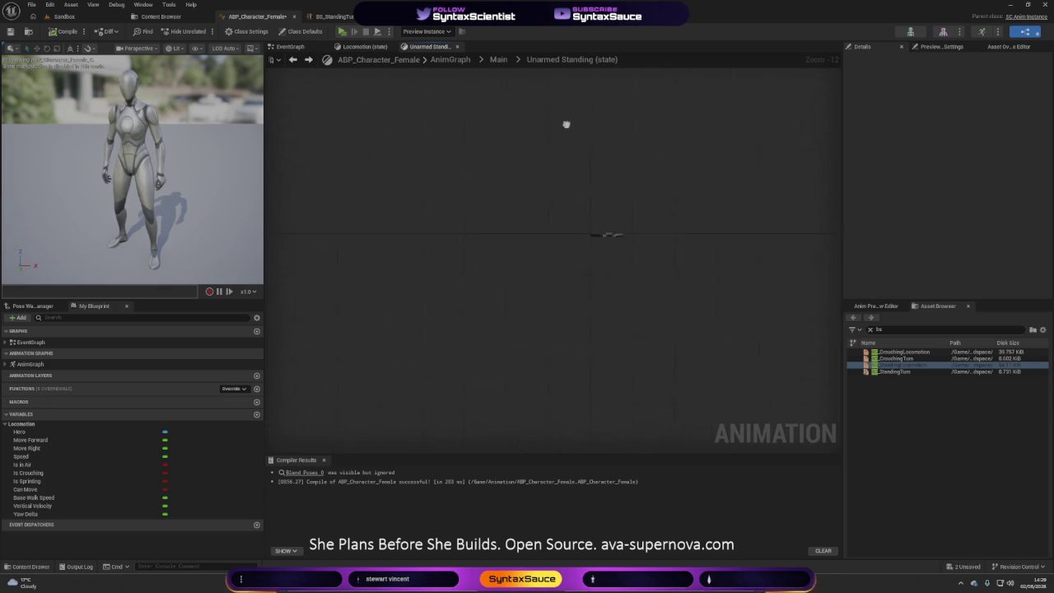
scroll(641, 238, "up", 9)
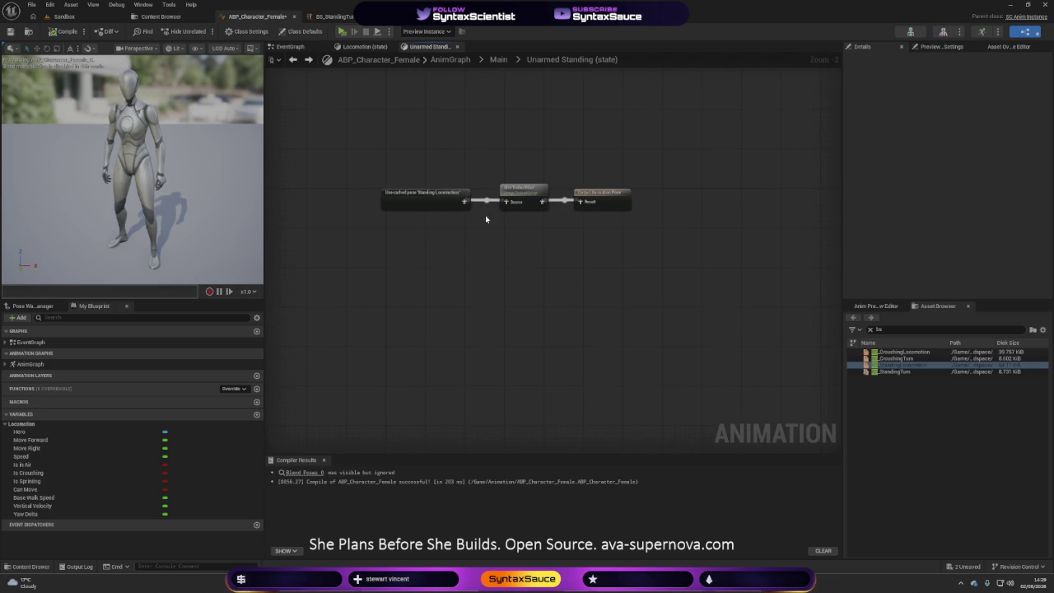
- Undo the last node moves and place the Standing Locomotion cached pose beside Output Animation Pose
key("ctrl+z")
key("ctrl+z")
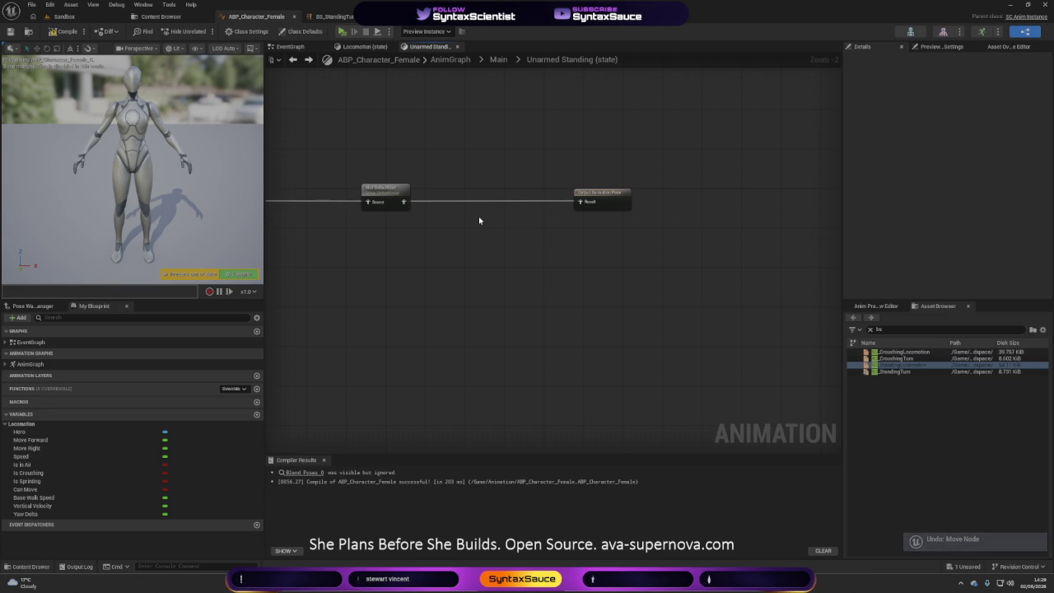
key("ctrl+z")
key("ctrl+z")
key("ctrl+z")
key("ctrl+z")
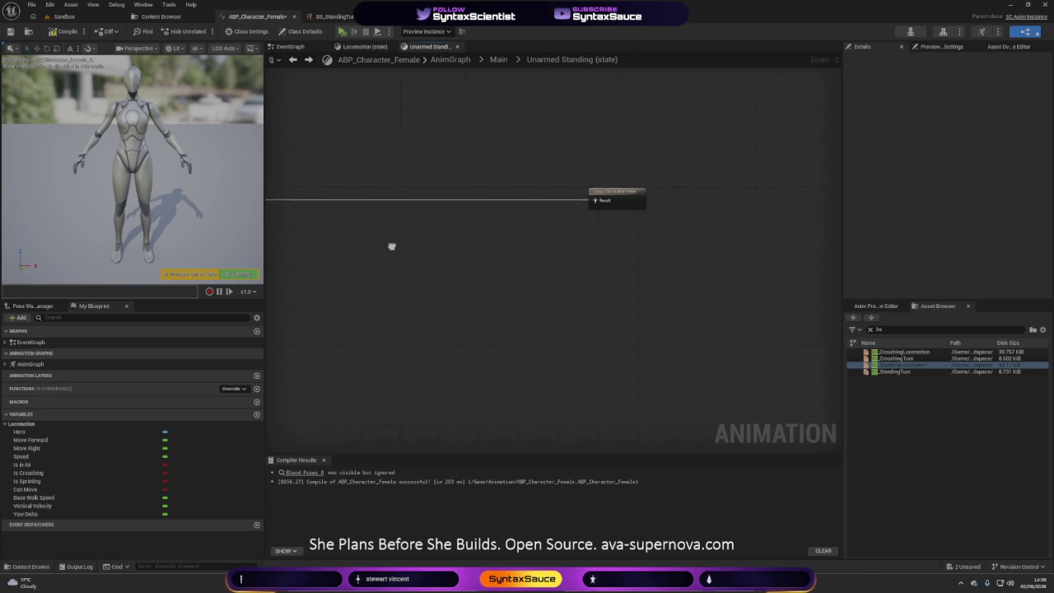
left_click_drag(412, 217, 723, 216)
left_click(292, 59)
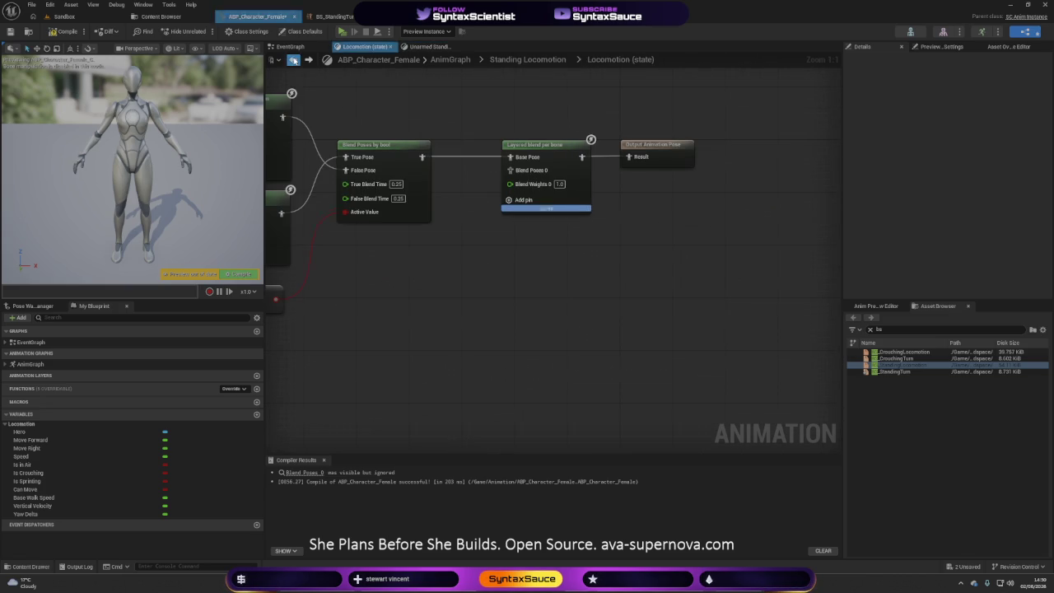
- Open the Locomotion state inside the Crouching Locomotion state machine from the AnimGraph
left_click(451, 59)
left_click(432, 228)
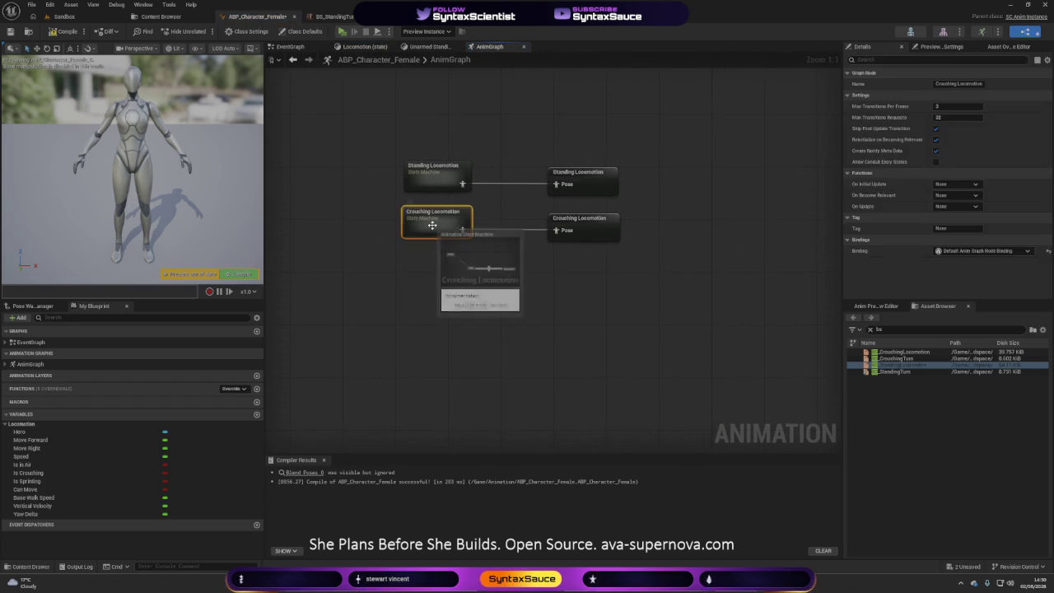
double_click(432, 228)
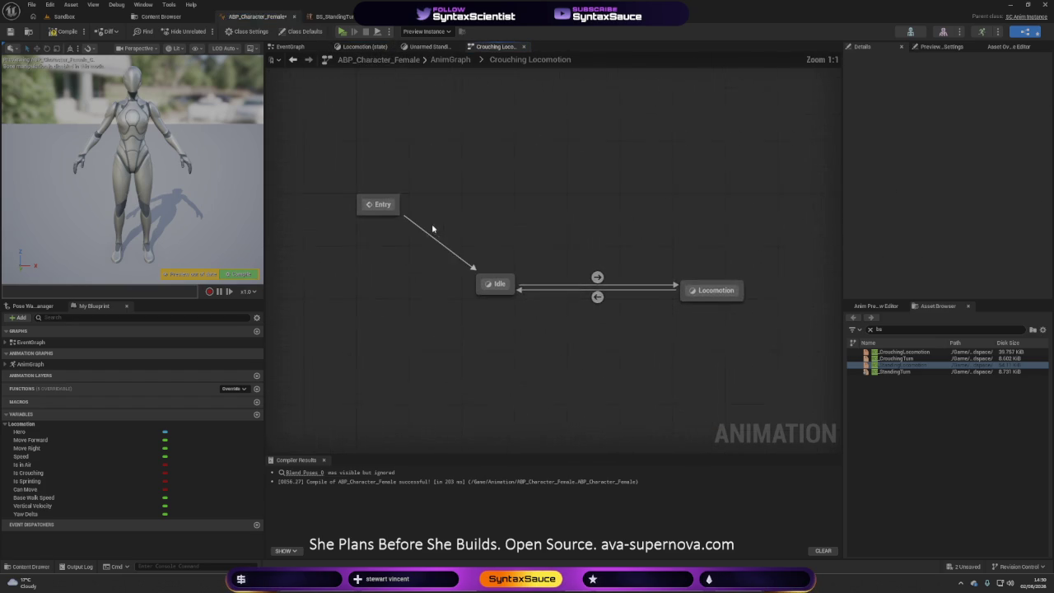
double_click(708, 292)
- Disconnect the crouching blend-space nodes, move them aside, and paste the standing blend setup
left_click_drag(392, 324, 575, 217)
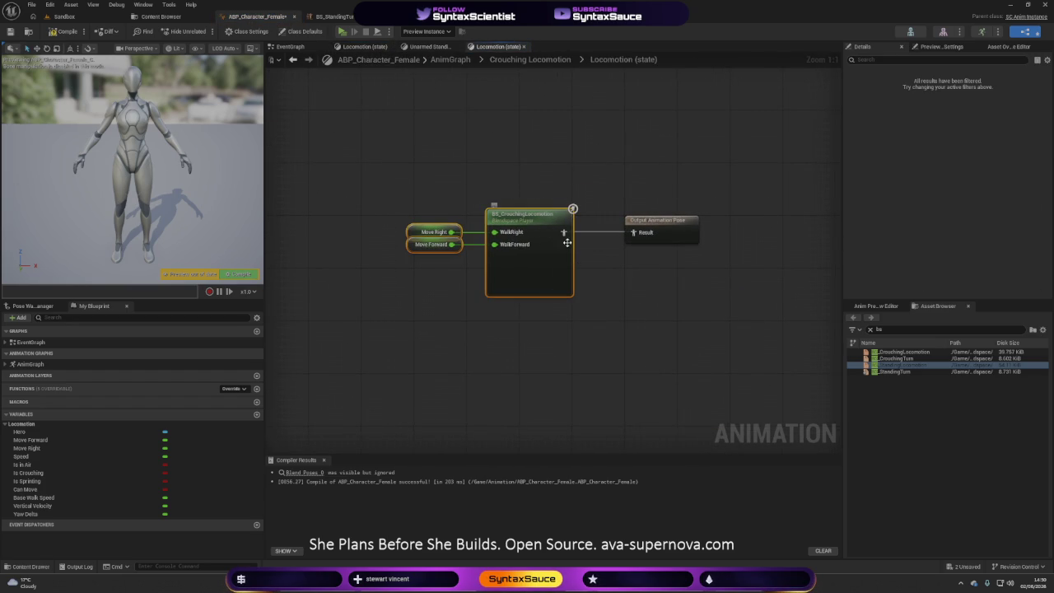
left_click(563, 232, "alt")
mouse_move(553, 279)
left_mouse_down()
mouse_move(763, 418)
mouse_move(840, 438)
left_mouse_up()
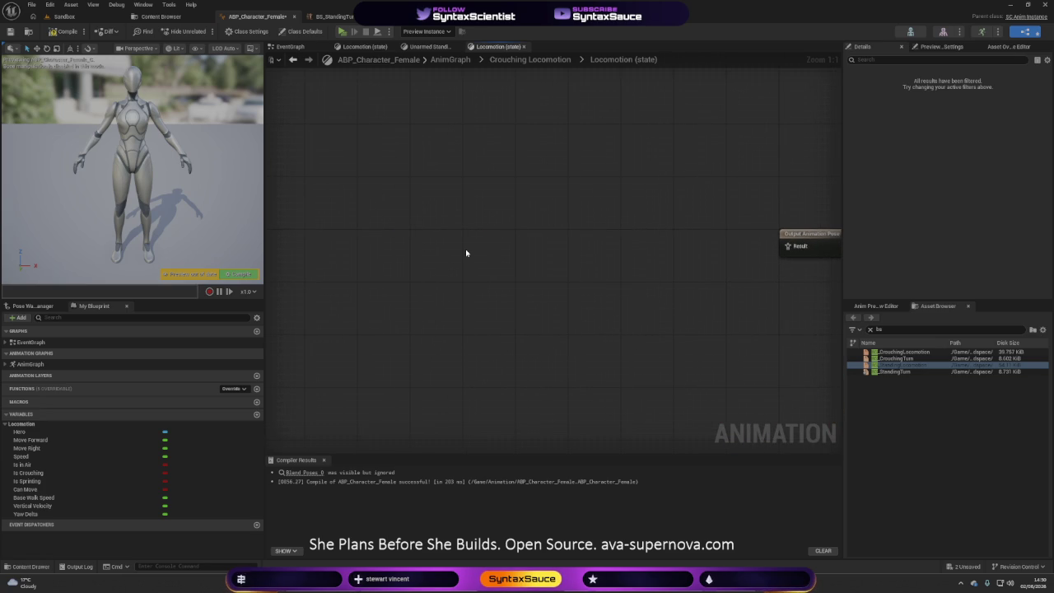
key("ctrl+v")
- Position the pasted nodes and wire Layered blend per bone into the Result pin
mouse_move(522, 221)
left_mouse_down()
mouse_move(536, 236)
mouse_move(570, 239)
left_mouse_up()
left_click_drag(745, 248, 794, 249)
mouse_move(724, 275)
left_mouse_down()
mouse_move(625, 337)
mouse_move(680, 308)
mouse_move(414, 297)
mouse_move(541, 261)
mouse_move(635, 283)
left_mouse_up()
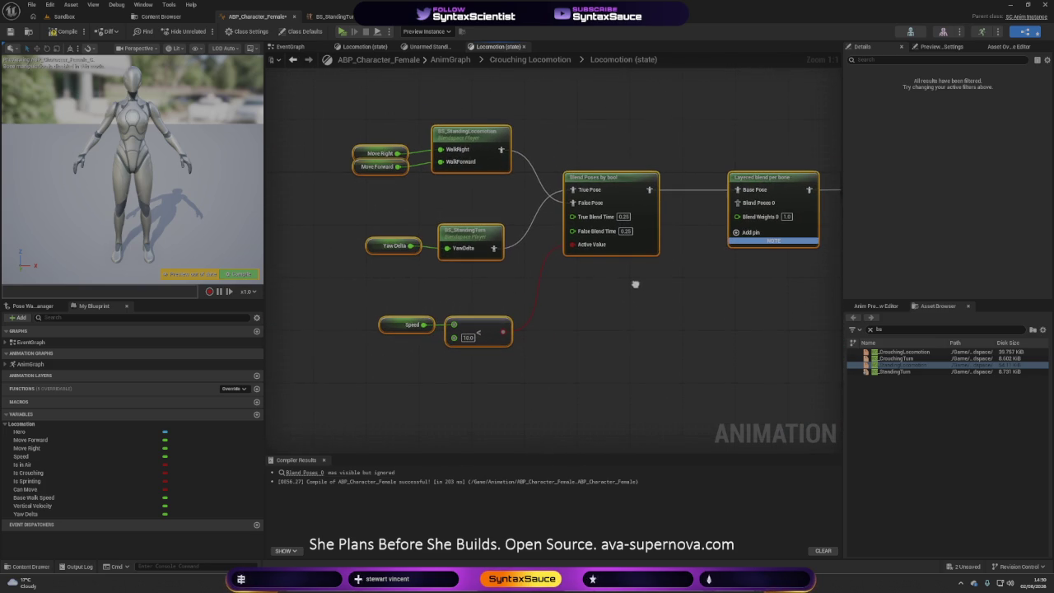
- Move the standing locomotion nodes bottom-right and place the crouching locomotion nodes left of Blend Poses
mouse_move(372, 190)
left_mouse_down()
mouse_move(412, 145)
mouse_move(493, 130)
mouse_move(483, 176)
left_mouse_up()
mouse_move(649, 295)
left_mouse_down()
mouse_move(409, 259)
mouse_move(465, 260)
left_mouse_up()
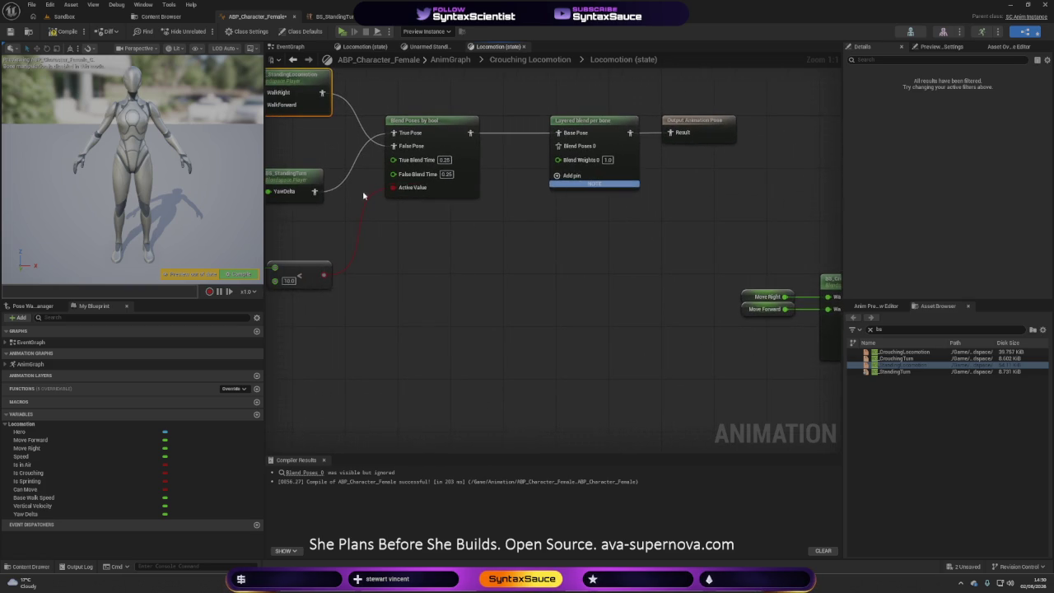
left_click_drag(362, 195, 502, 291)
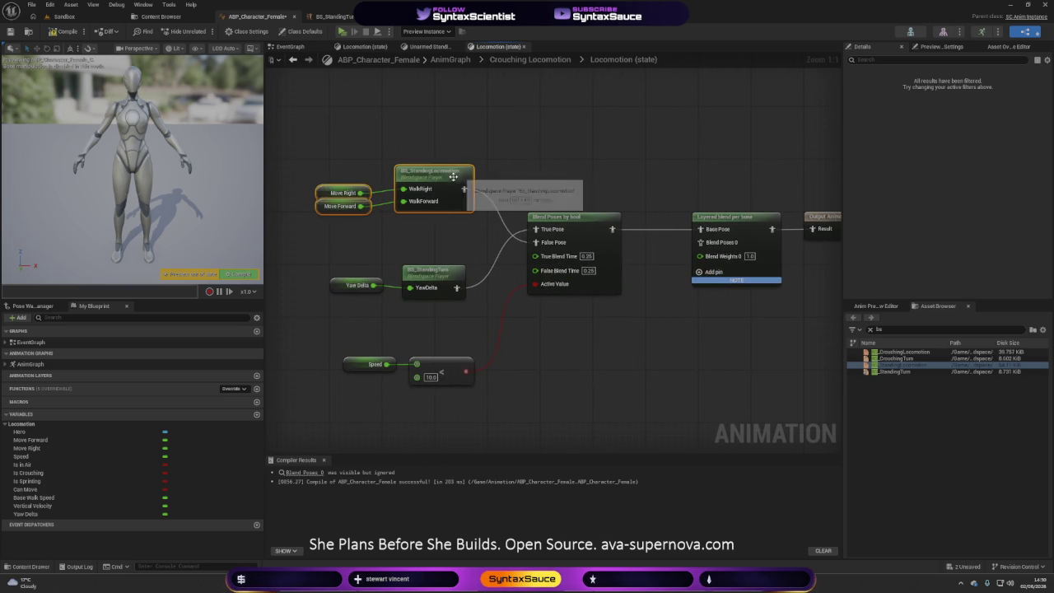
mouse_move(453, 176)
left_mouse_down()
mouse_move(619, 357)
mouse_move(626, 335)
mouse_move(781, 352)
mouse_move(674, 352)
left_mouse_up()
left_click_drag(735, 310, 333, 81)
left_click_drag(436, 123, 723, 137)
mouse_move(636, 93)
left_mouse_down()
mouse_move(464, 112)
mouse_move(469, 126)
mouse_move(568, 178)
left_mouse_up()
- Wire BS_CrouchingLocomotion into True Pose and a Yaw Delta-driven BS_CrouchingTurn into False Pose
left_click_drag(490, 237, 568, 191)
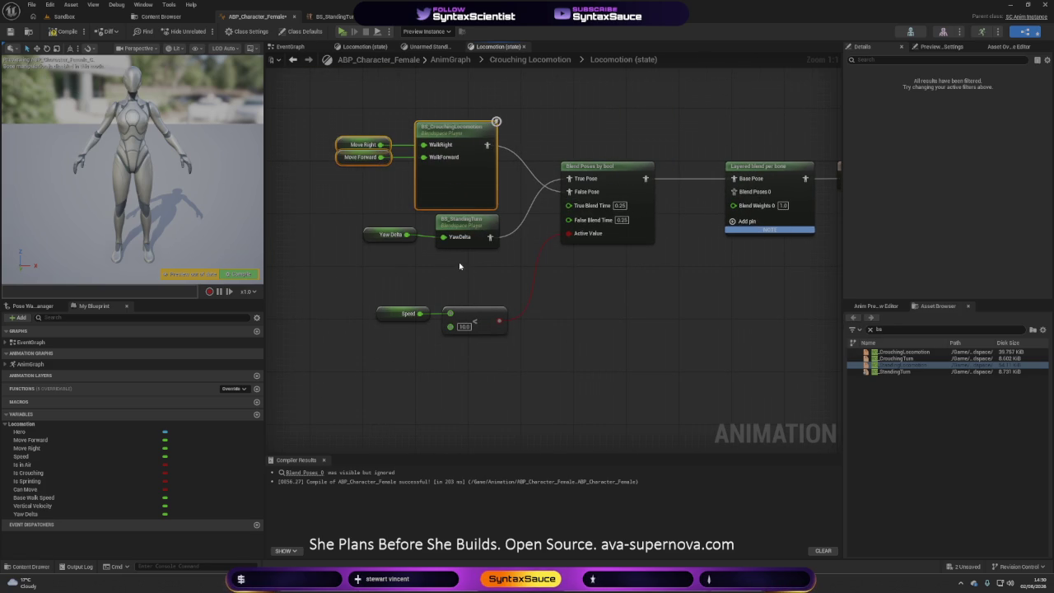
mouse_move(897, 360)
left_mouse_down()
mouse_move(440, 262)
mouse_move(445, 280)
mouse_move(405, 235)
left_mouse_up()
mouse_move(490, 283)
left_mouse_down()
mouse_move(517, 265)
mouse_move(565, 195)
left_mouse_up()
left_click(465, 227)
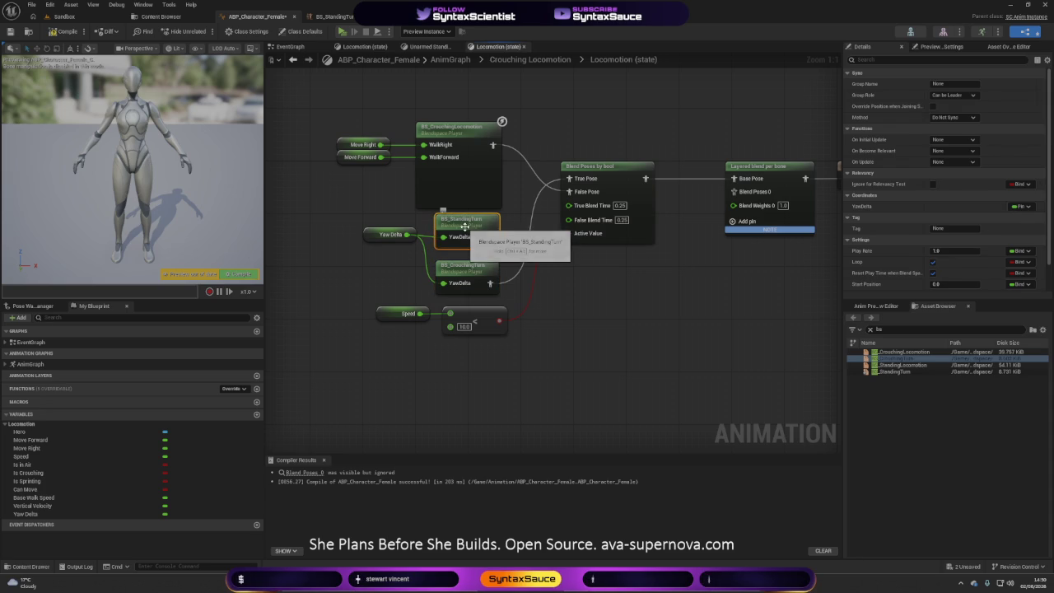
- Replace BS_StandingTurn with BS_CrouchingTurn and move the Speed and < nodes up closer
key("Delete")
left_click_drag(457, 270, 457, 231)
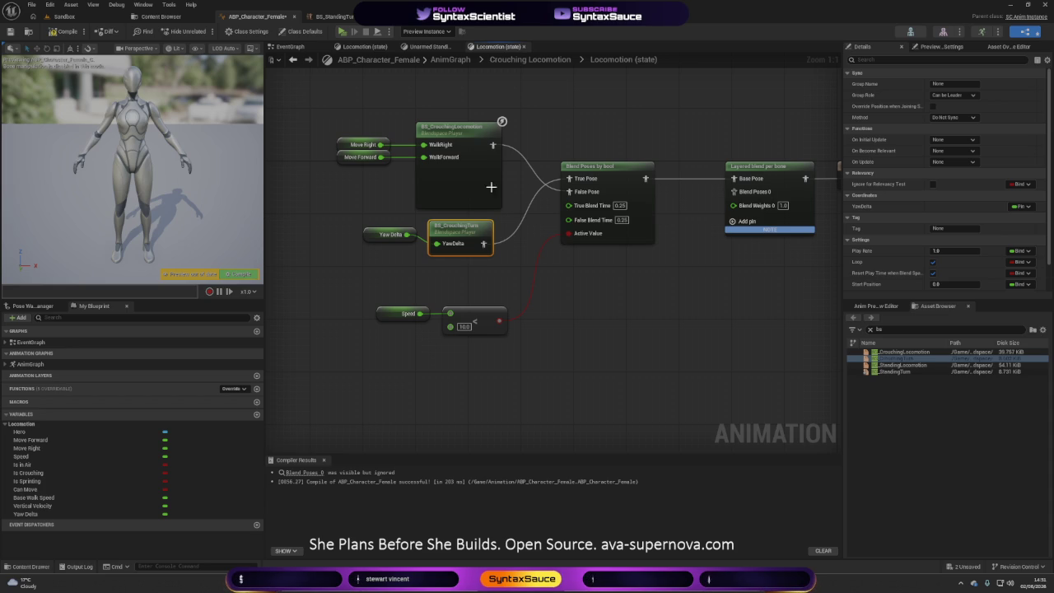
left_click(538, 294)
left_click_drag(374, 268, 492, 220)
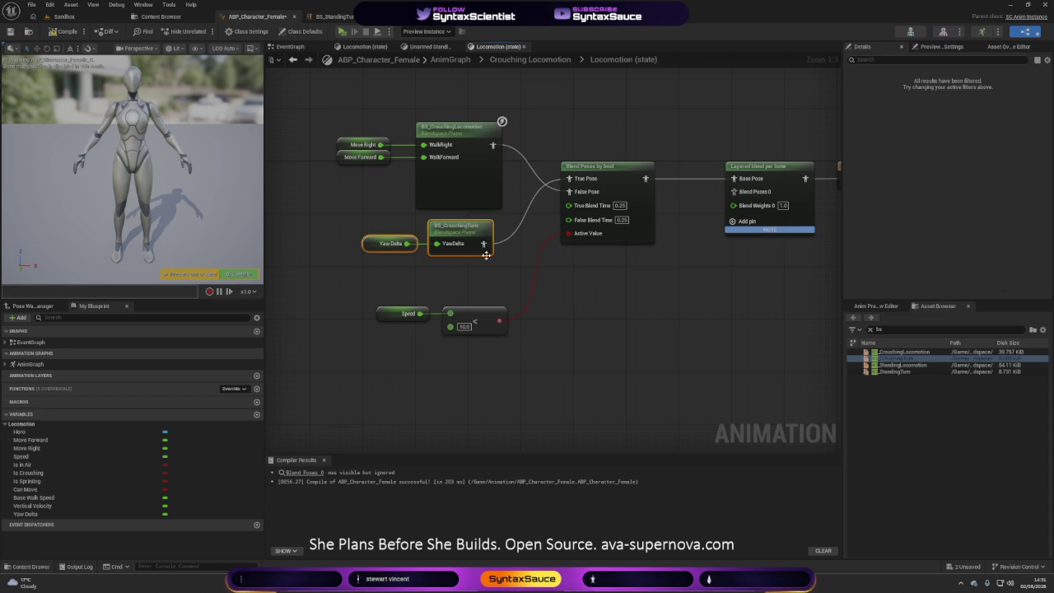
mouse_move(401, 348)
left_mouse_down()
mouse_move(475, 317)
mouse_move(452, 306)
mouse_move(464, 292)
left_mouse_up()
- Compile ABP_Character_Female and open the BS_CrouchingTurn blend space
left_click(341, 191)
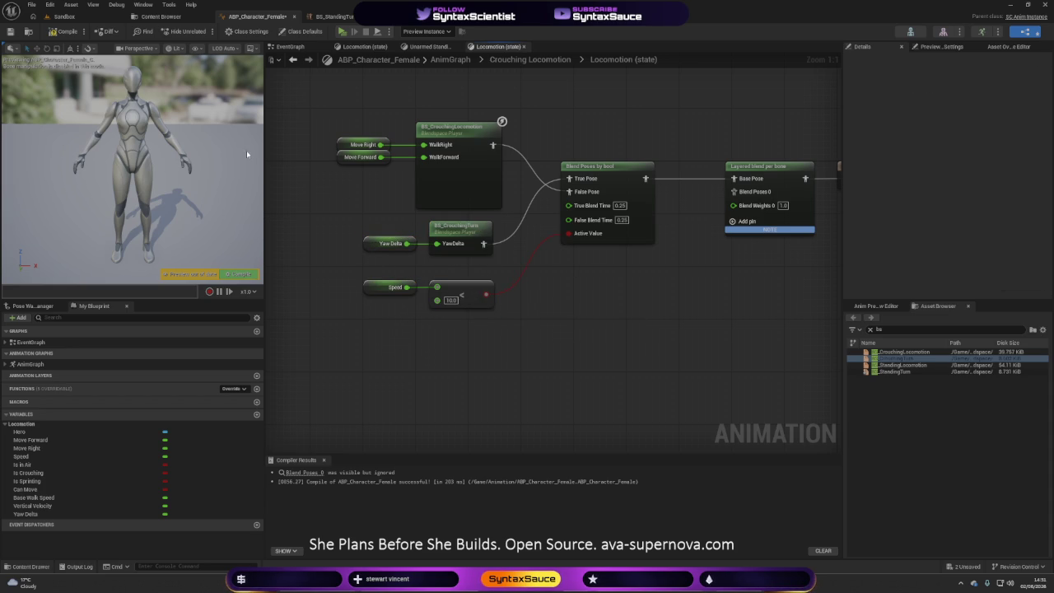
left_click(63, 31)
double_click(472, 239)
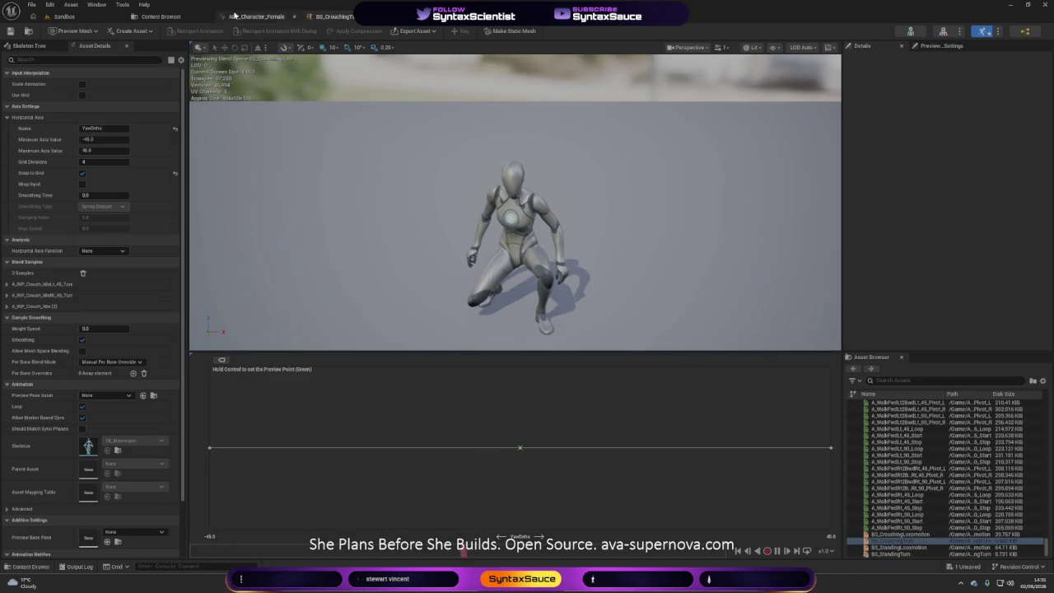
- Add A_INP_Crouch_IdleLt_90_Turn and A_INP_Crouch_IdleRt_90_Turn as BS_CrouchingTurn samples, then return to ABP_Character_Female
left_click(161, 16)
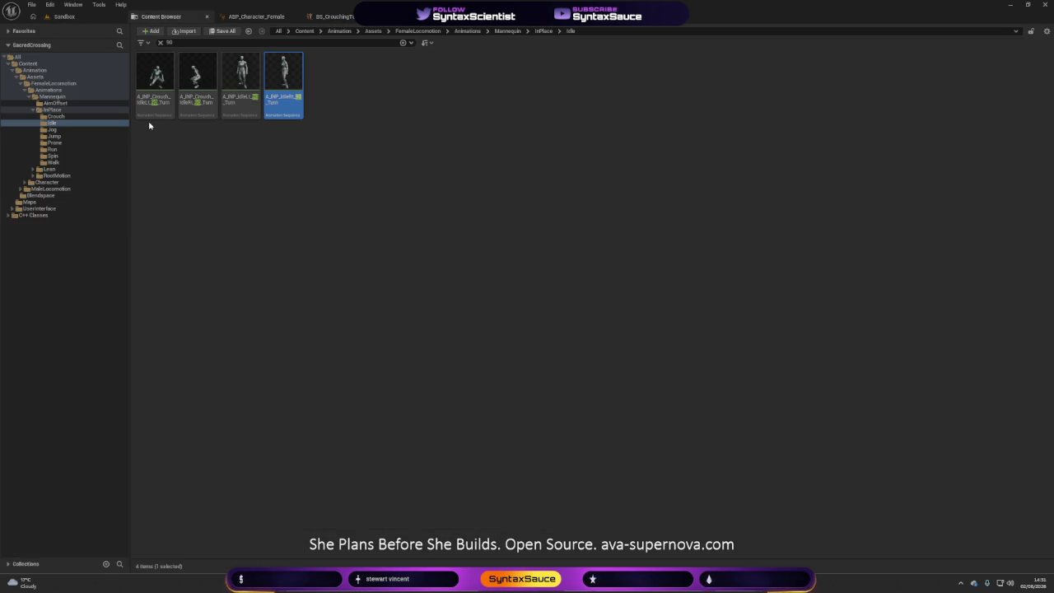
mouse_move(154, 91)
left_mouse_down()
mouse_move(284, 54)
mouse_move(333, 16)
mouse_move(346, 111)
mouse_move(198, 441)
mouse_move(210, 427)
left_mouse_up()
left_click(156, 16)
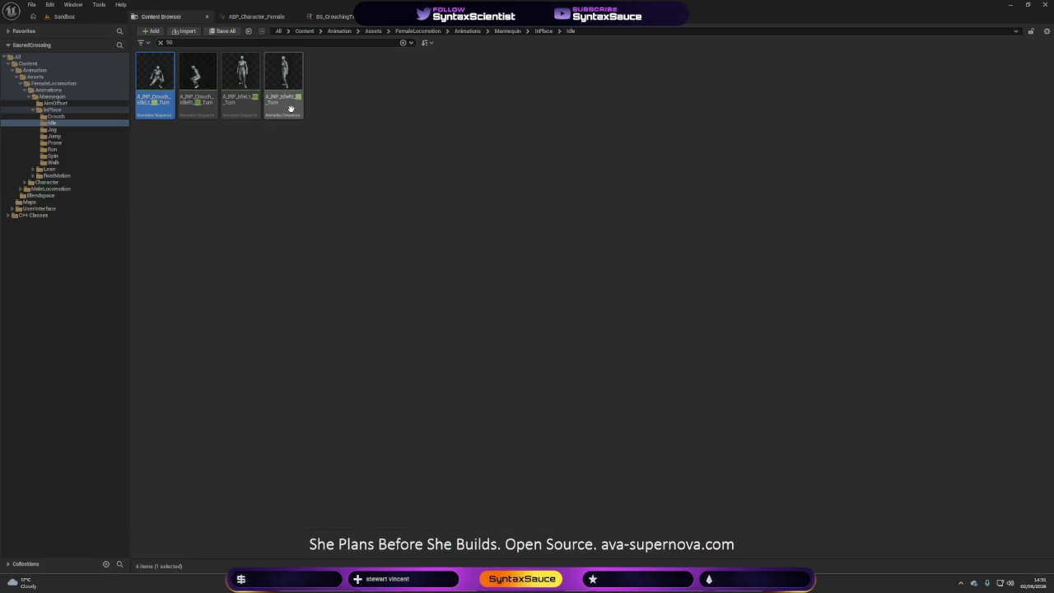
mouse_move(210, 109)
left_mouse_down()
mouse_move(341, 17)
mouse_move(543, 164)
mouse_move(811, 442)
mouse_move(833, 447)
left_mouse_up()
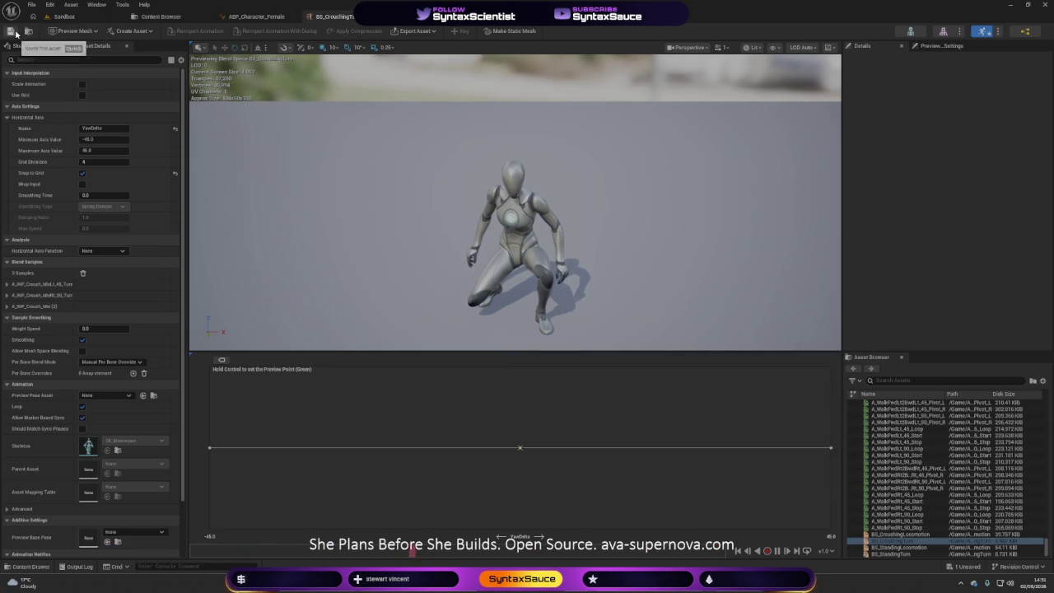
left_click(227, 17)
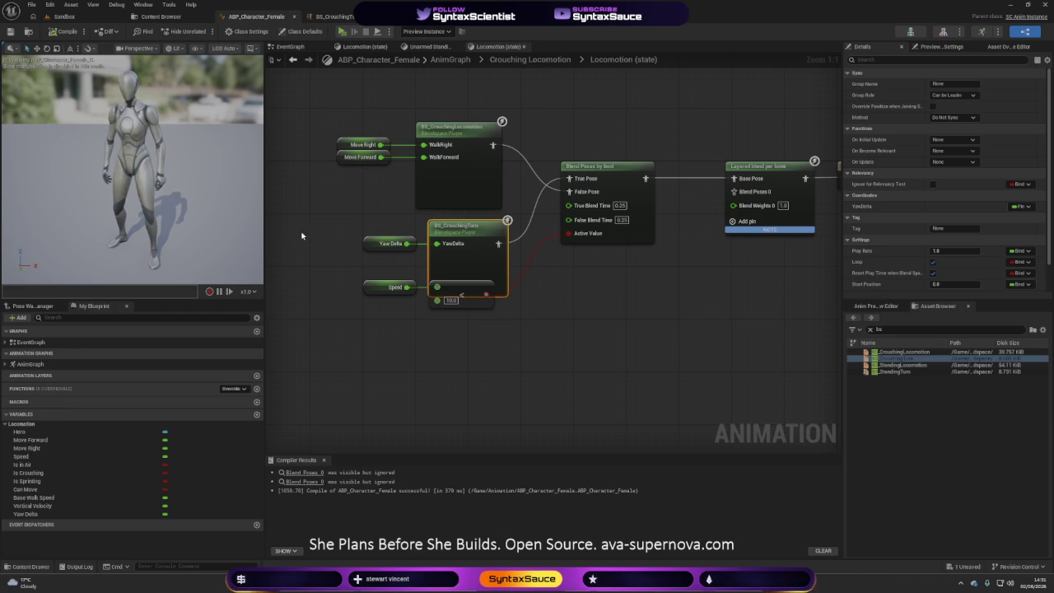
- Run a short simulation, stop it with Esc, and reopen the BS_CrouchingTurn blend space
left_click(341, 32)
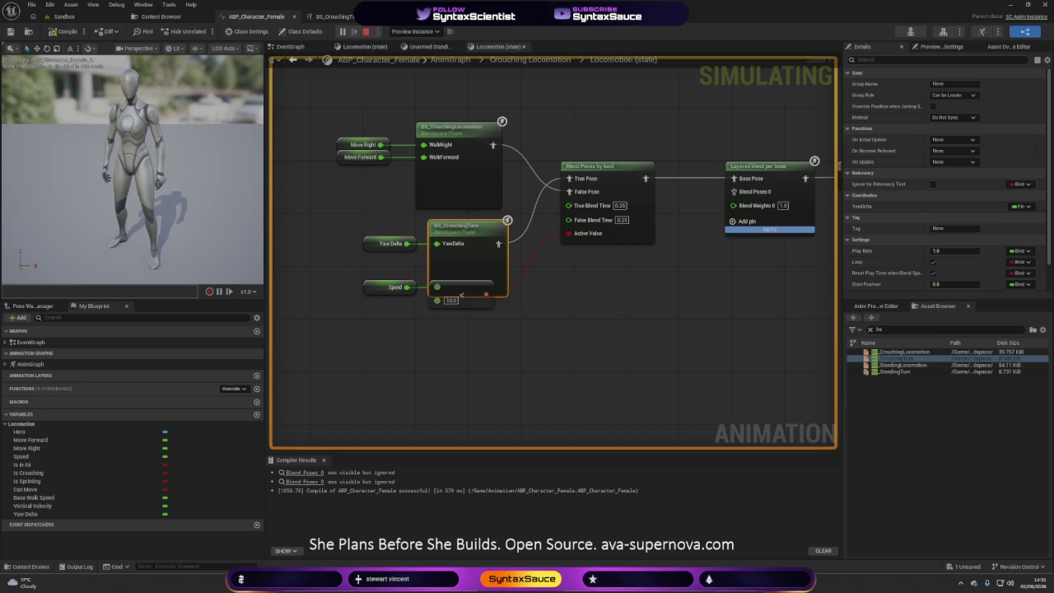
key("Escape")
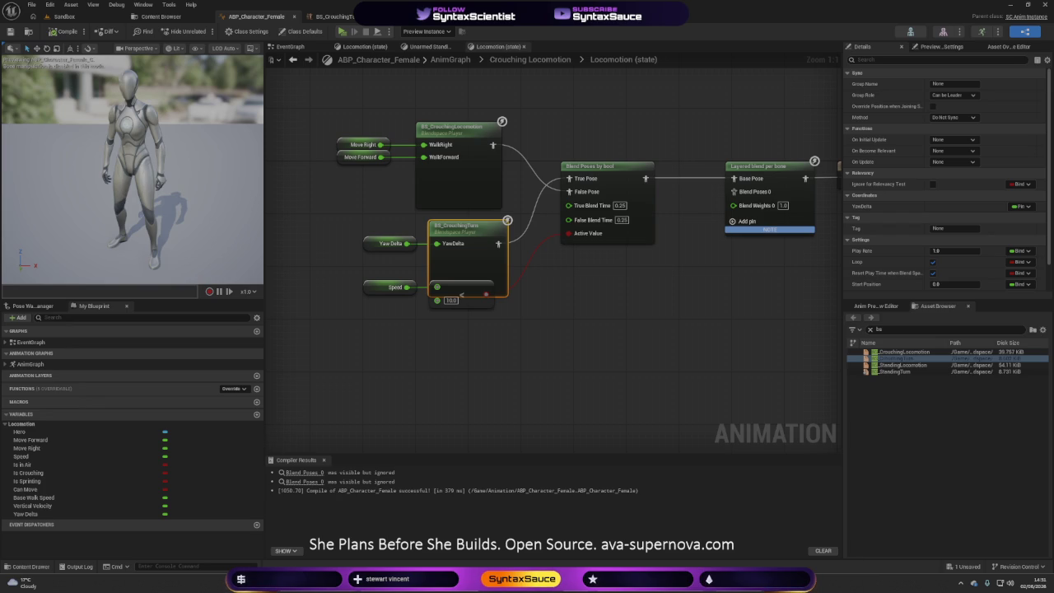
mouse_move(401, 329)
left_mouse_down()
mouse_move(428, 322)
mouse_move(417, 311)
left_mouse_up()
left_click(334, 16)
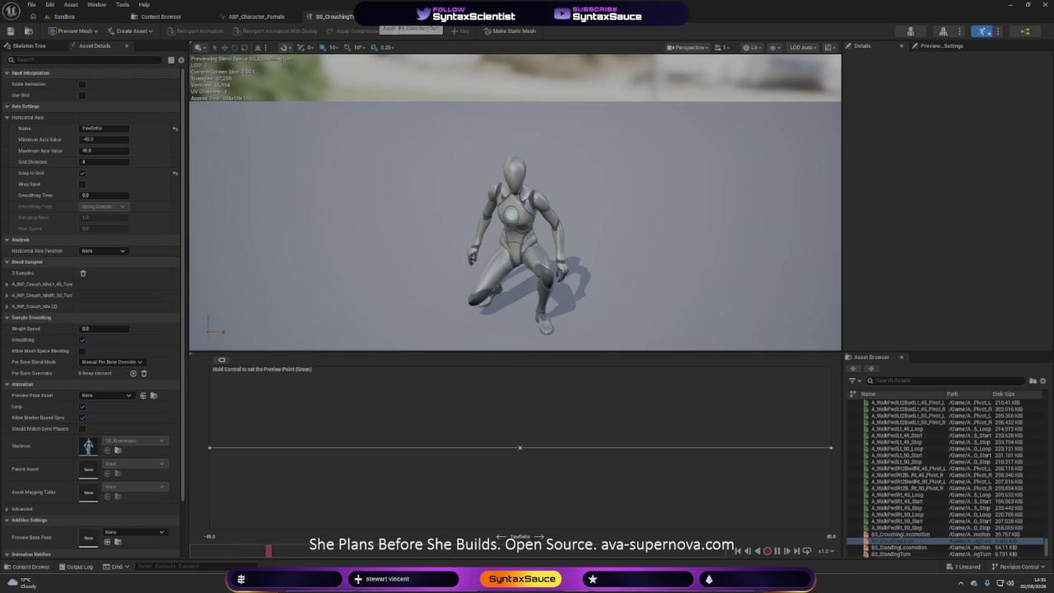
- Clear the '90' asset search, return to the Content folder, and close the editor
left_click(255, 17)
left_click(183, 16)
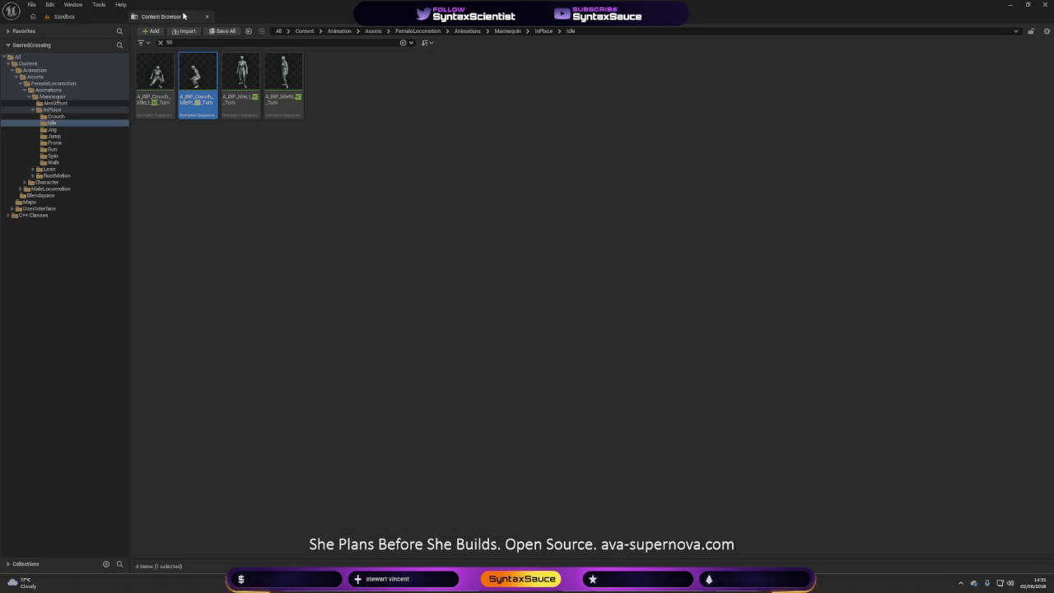
left_click(206, 44)
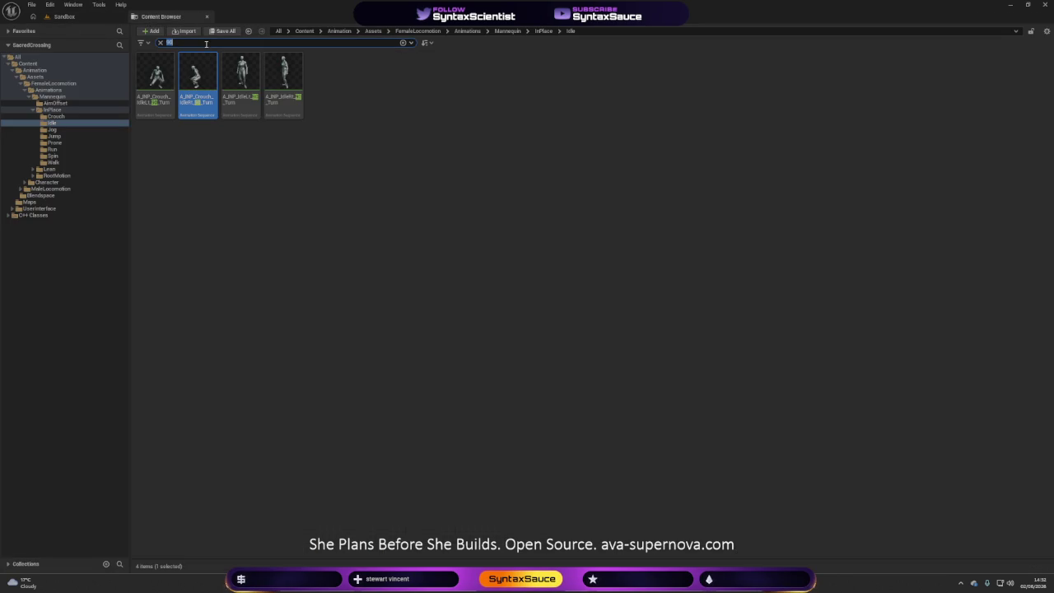
key("BackSpace")
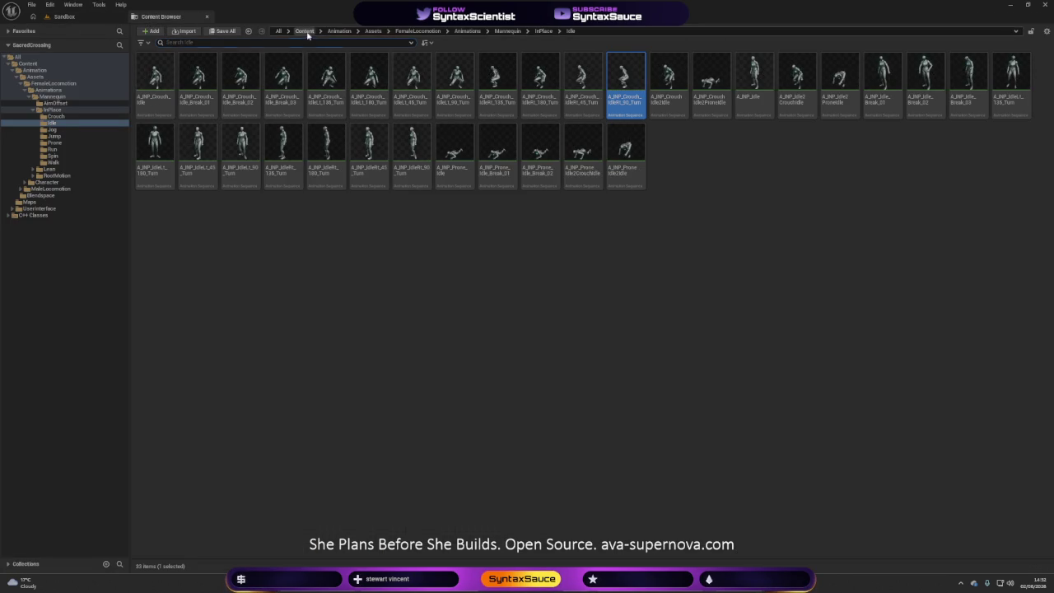
left_click(304, 31)
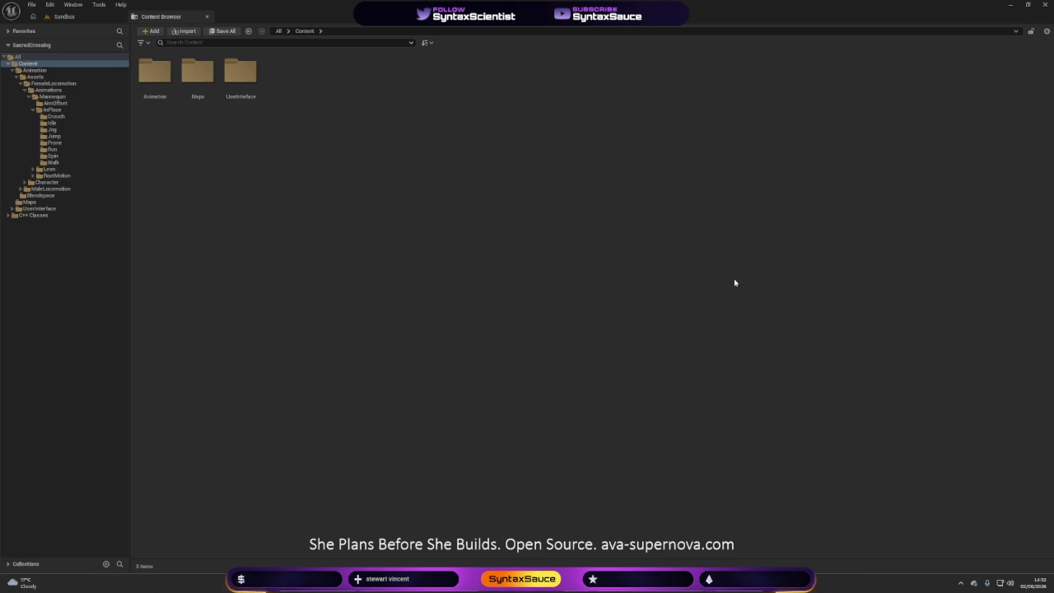
left_click(1043, 5)
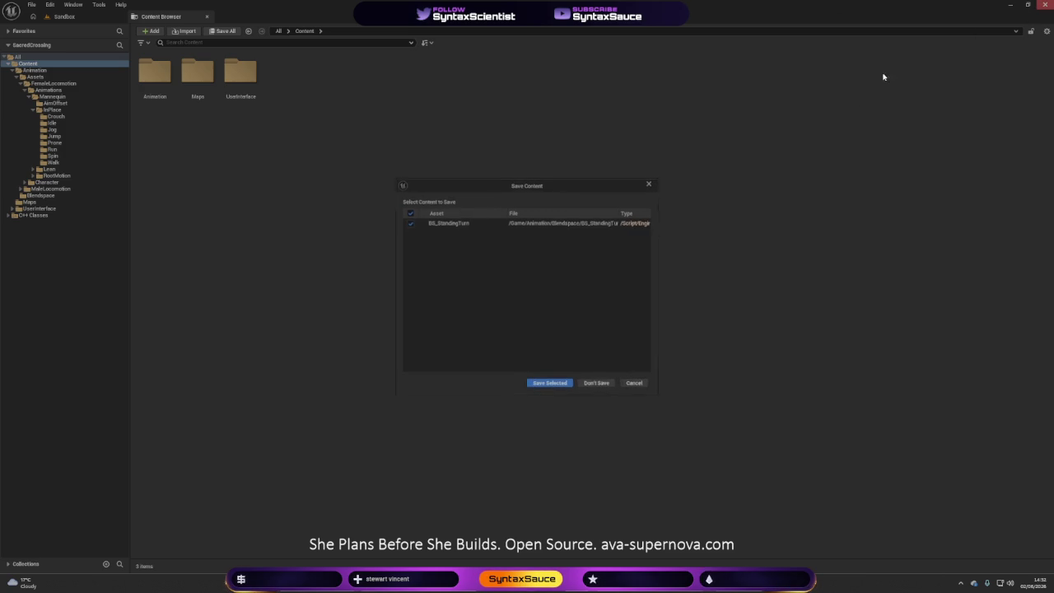
- Save BS_StandingTurn with Save Selected so the editor exits
left_click(550, 384)
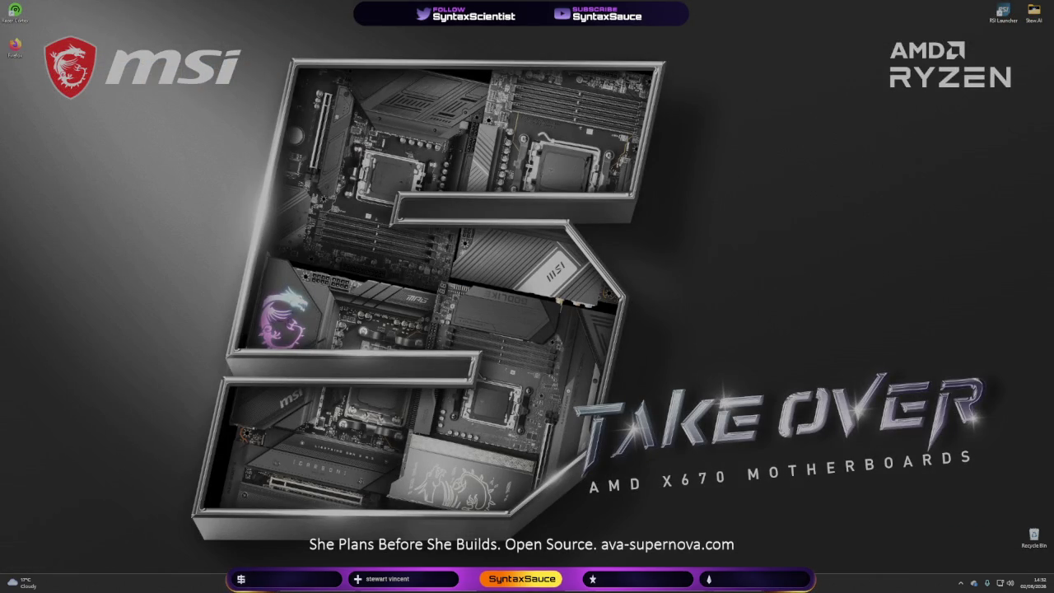